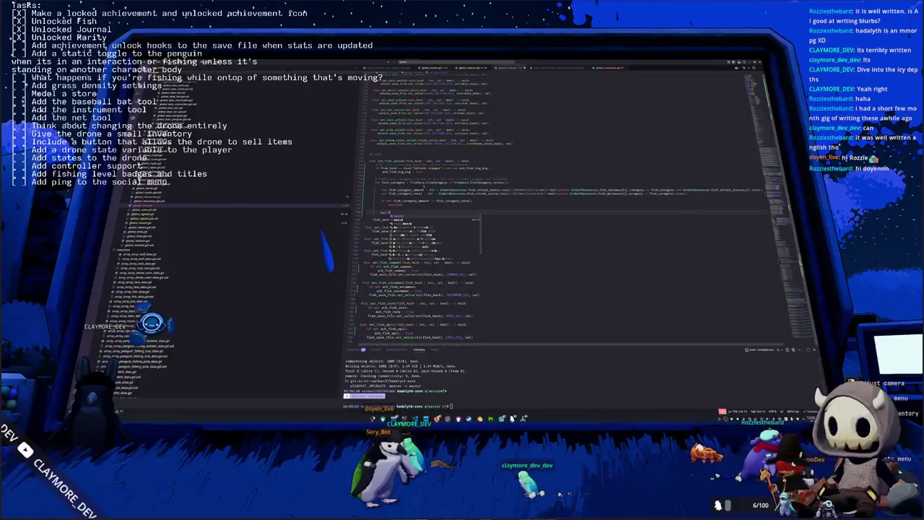
Begin a fish_category case using the FishData.FishCategory autocomplete suggestions.
text(_category)
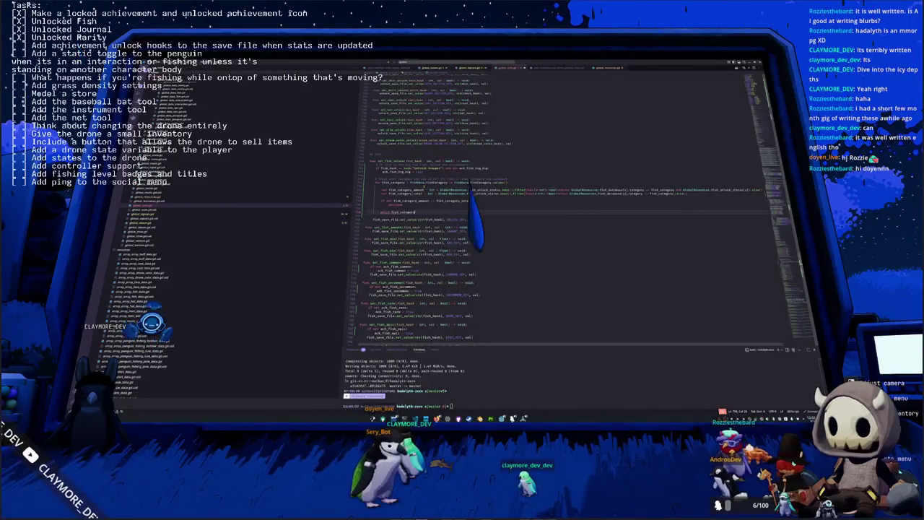
text(:)
key(Return)
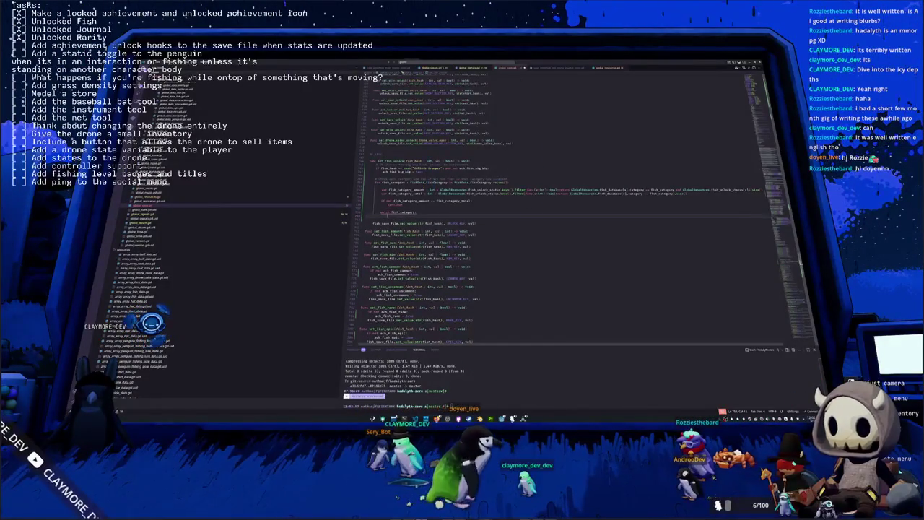
text(FishData.Fish)
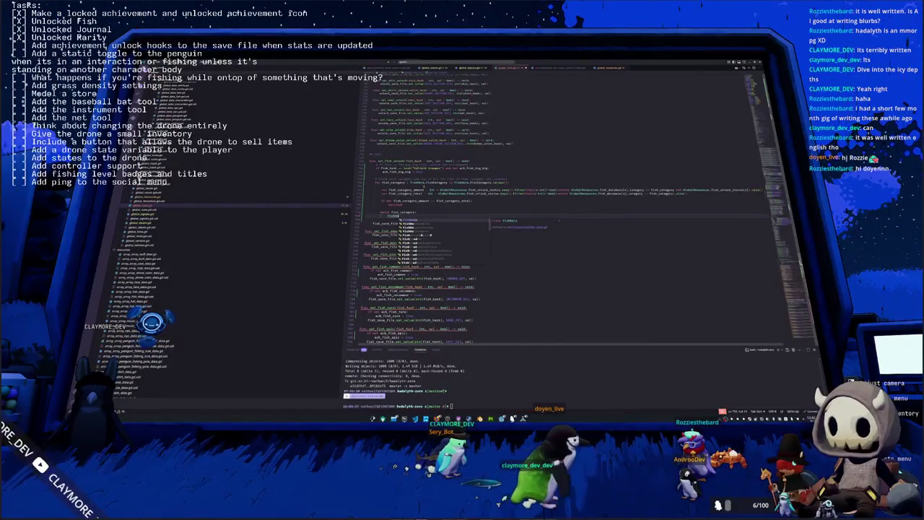
key(Return)
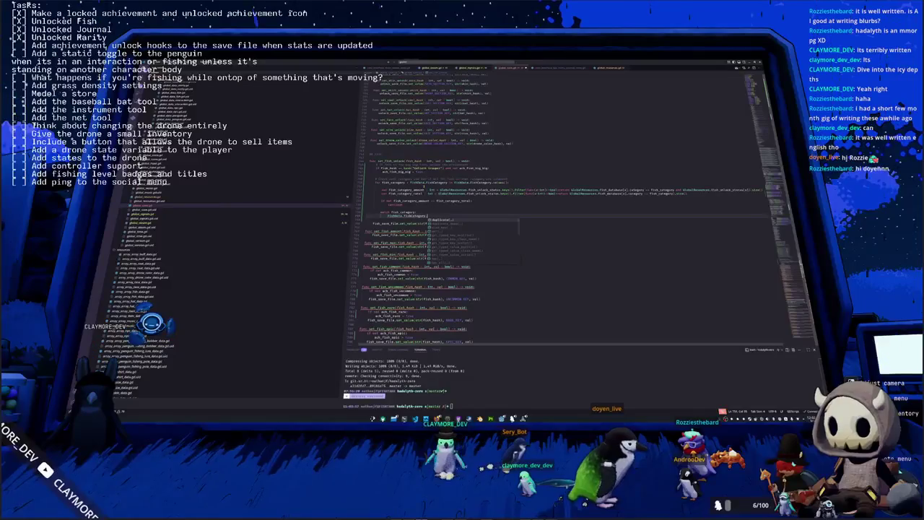
text(.)
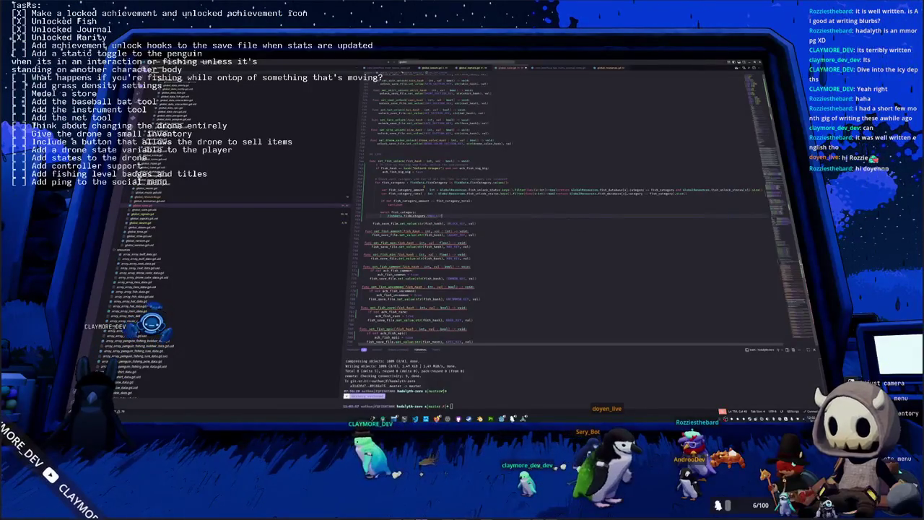
key(Return)
text(:)
key(Return)
key(ctrl+v)
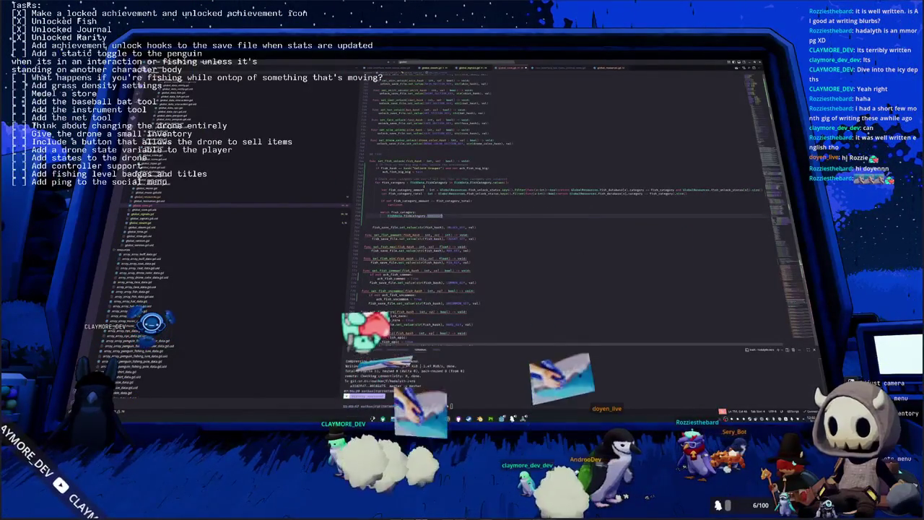
Write 'match fish_category:' with a FishData.FishCategory.SMALL case and start the next case.
text(match fish_category:)
key(Return)
text(FishData.FishCategory.)
key(Return)
text(:)
key(Return)
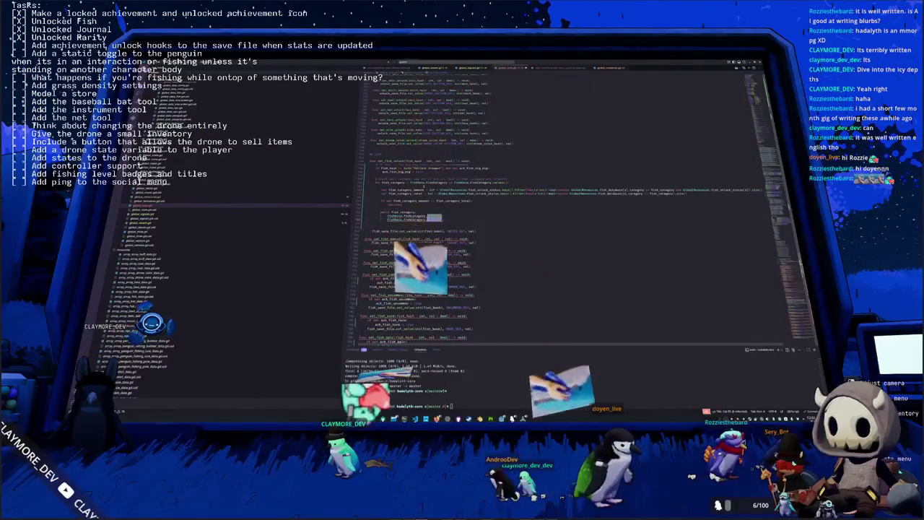
text(FishData.FishCategory.)
key(shift+Home)
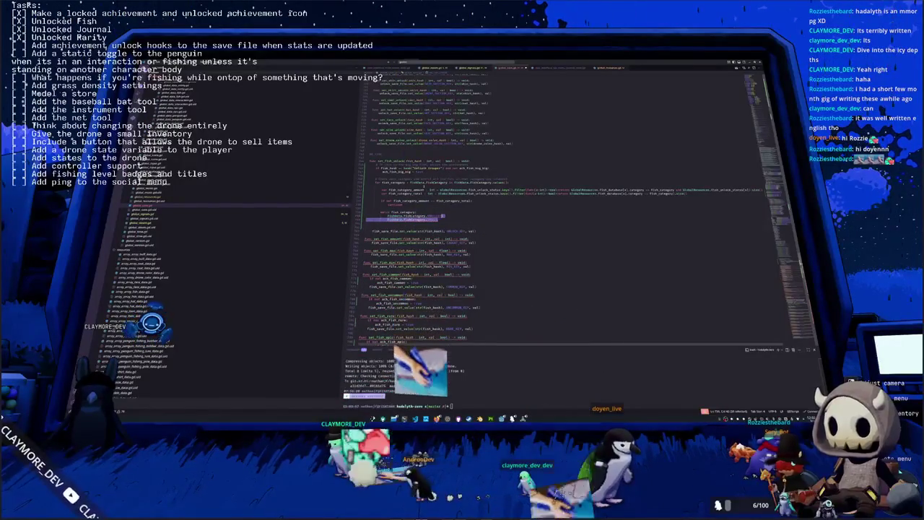
text(SMALL:)
key(Return)
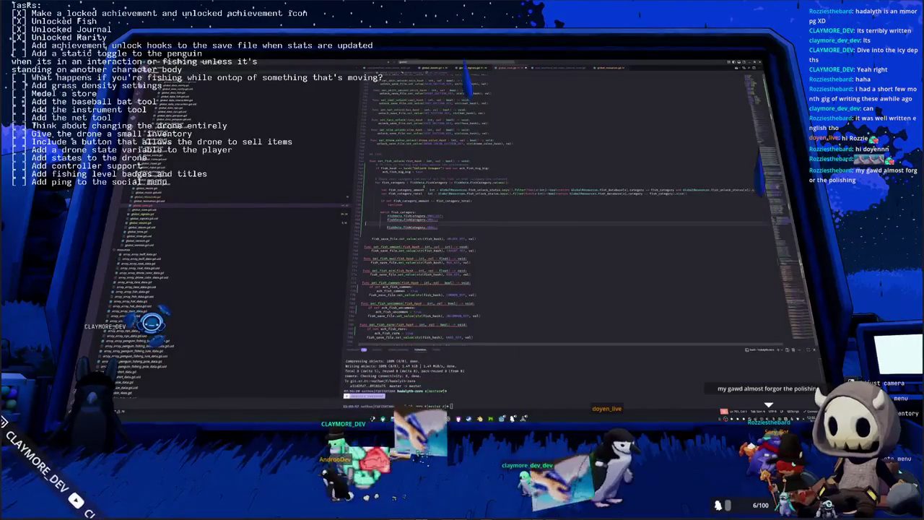
text(FishData.FishCategory.)
Duplicate the case line to add further FishCategory cases, completing each category name.
key(ctrl+d)
key(ctrl+d)
key(Escape)
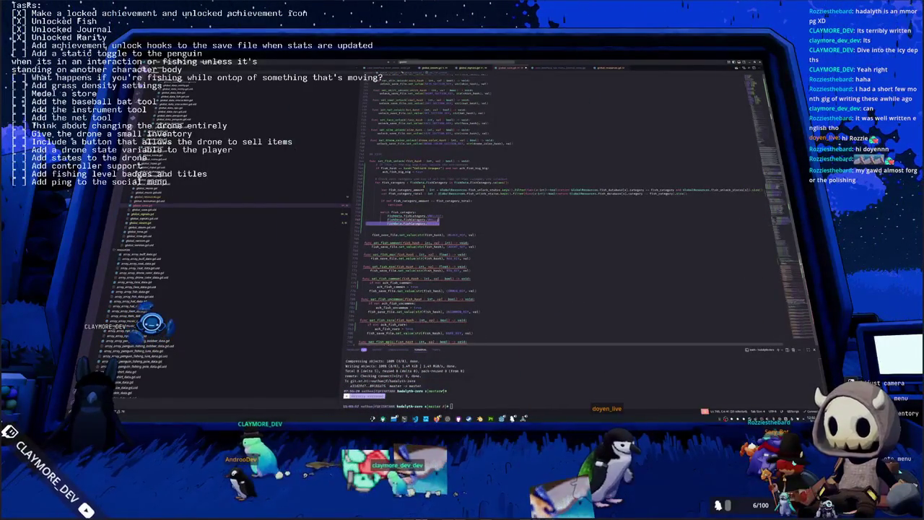
key(ctrl+shift+d)
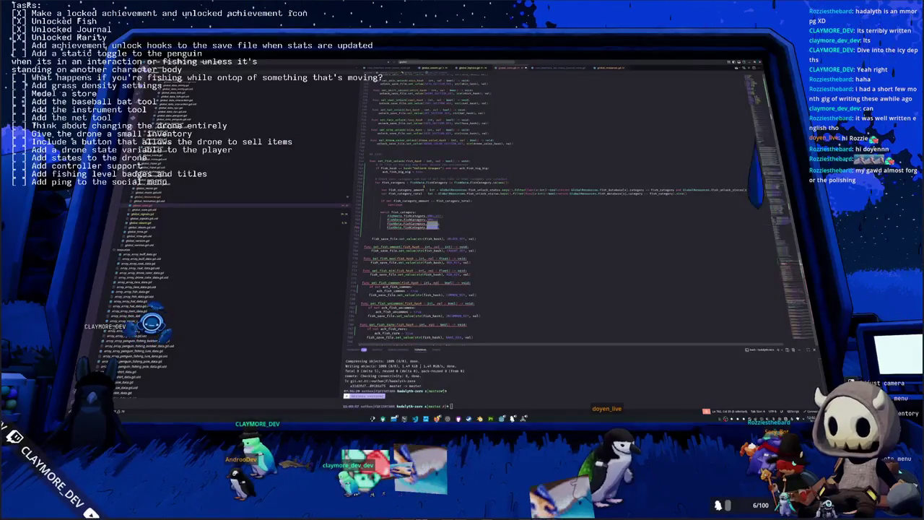
text(L)
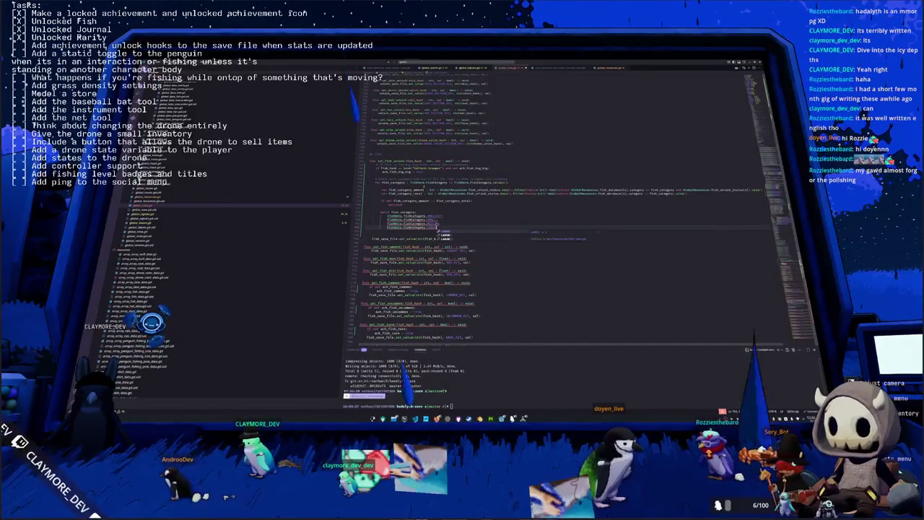
key(Return)
key(ctrl+shift+d)
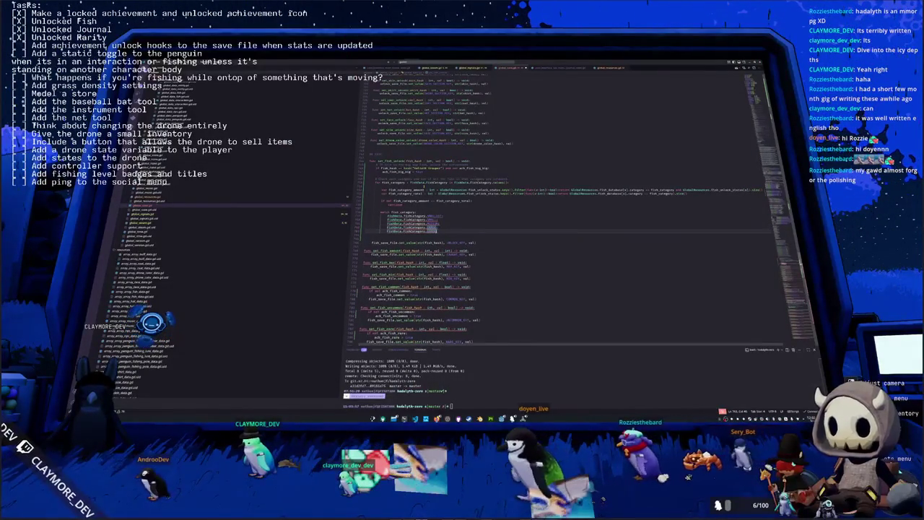
text(M)
key(Return)
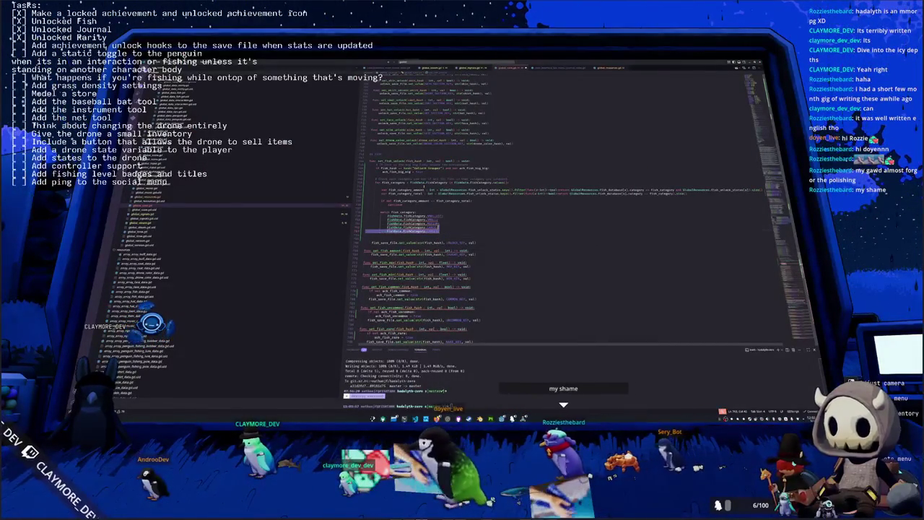
key(ctrl+shift+d)
text(L)
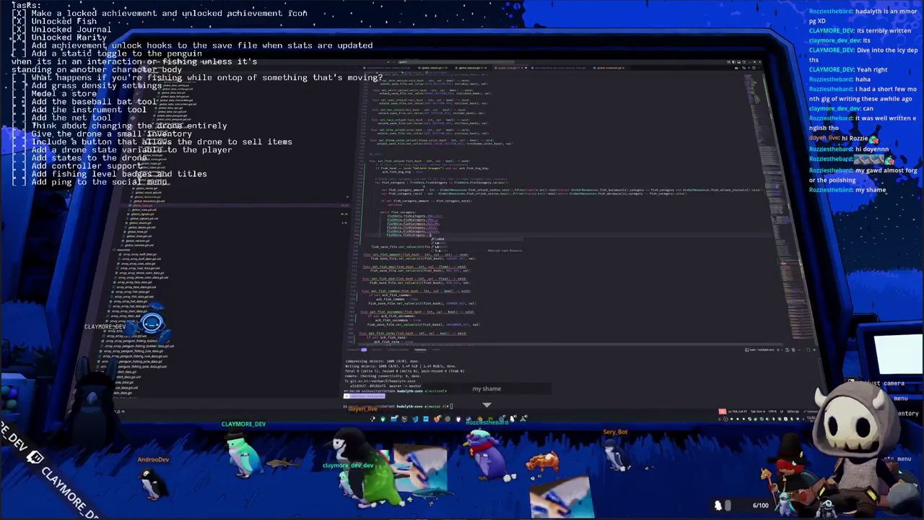
Add ach_fish_journal_small on a new line under the first SMALL case.
key(Return)
key(Up)
key(Up)
key(Up)
key(ctrl+shift+Left)
key(Return)
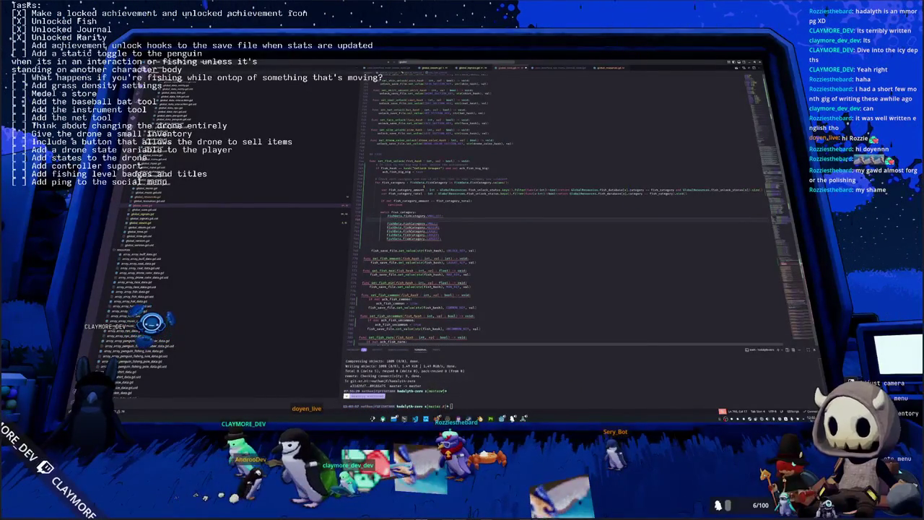
text(ach_fish_jour)
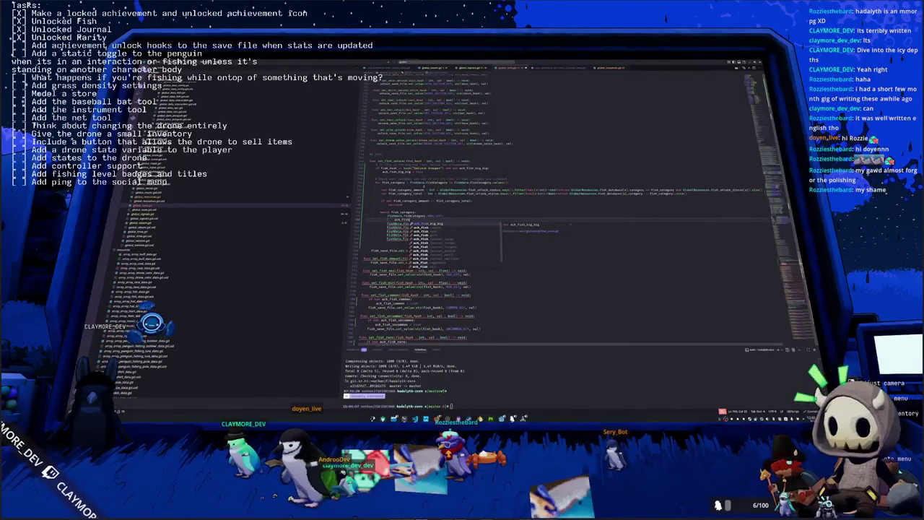
text(nal_sm)
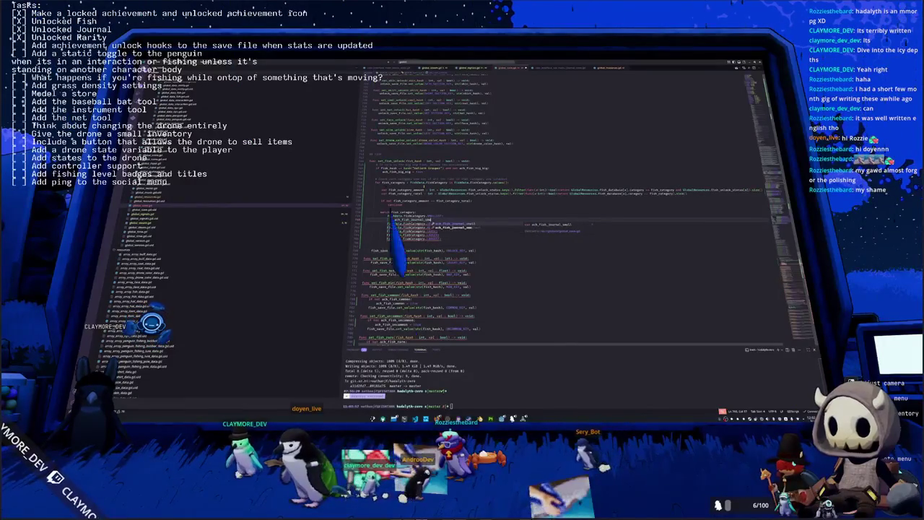
key(Return)
Set the flag to true and paste that flag line under each remaining case.
text(true)
key(ctrl+c)
key(ctrl+v)
key(ctrl+v)
key(Down)
key(ctrl+v)
key(Down)
key(ctrl+v)
key(Down)
key(ctrl+v)
Rename the pasted flags to ach_fish_journal_largest, larger and medium.
double_click(415, 258)
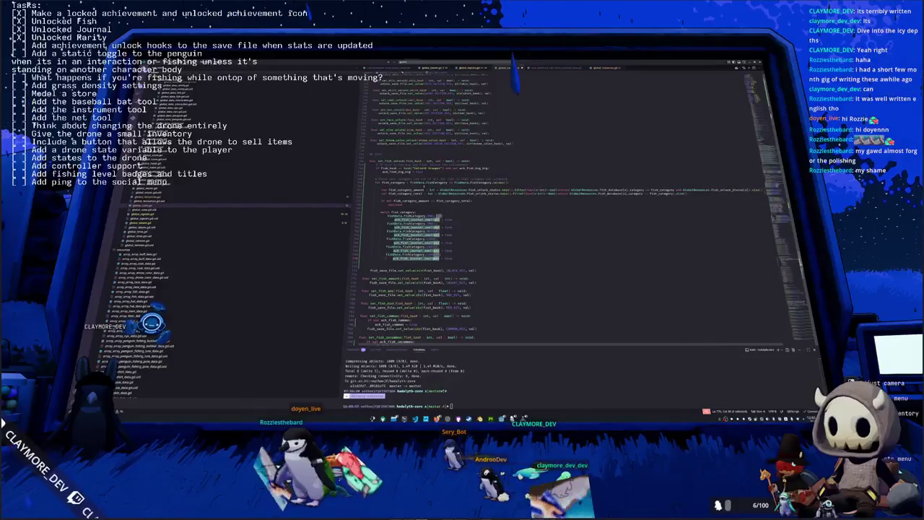
text(ach_fish_journal_largest)
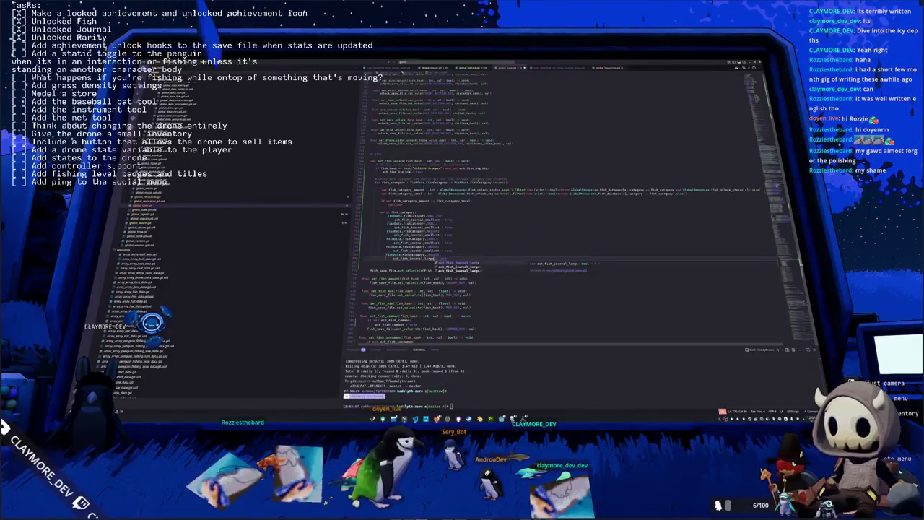
double_click(415, 251)
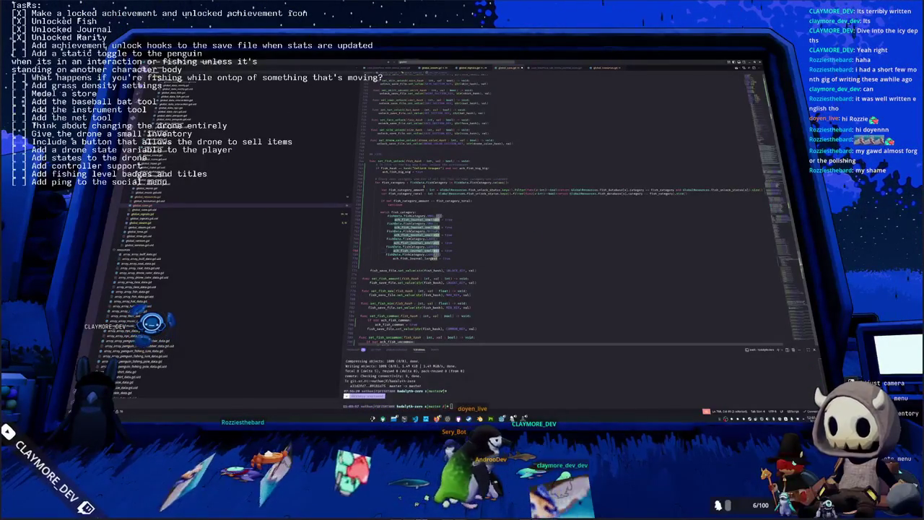
text(larger)
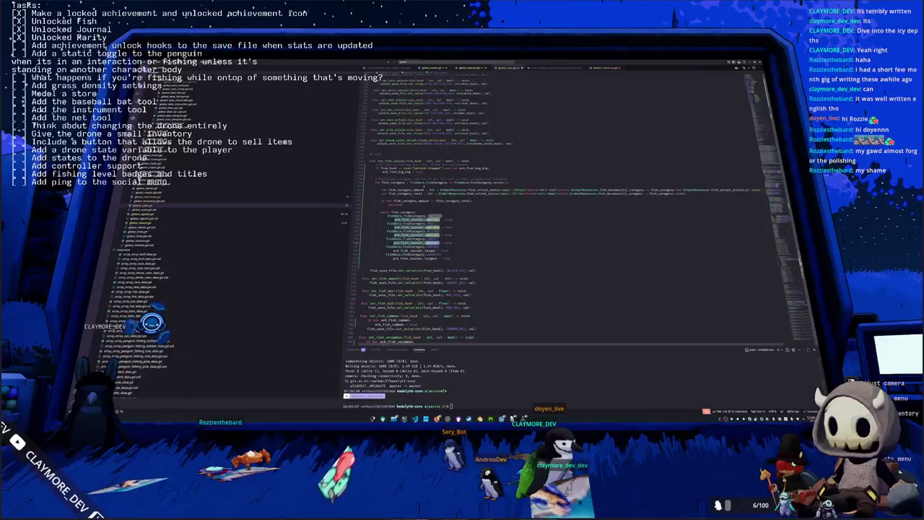
key(ctrl+v)
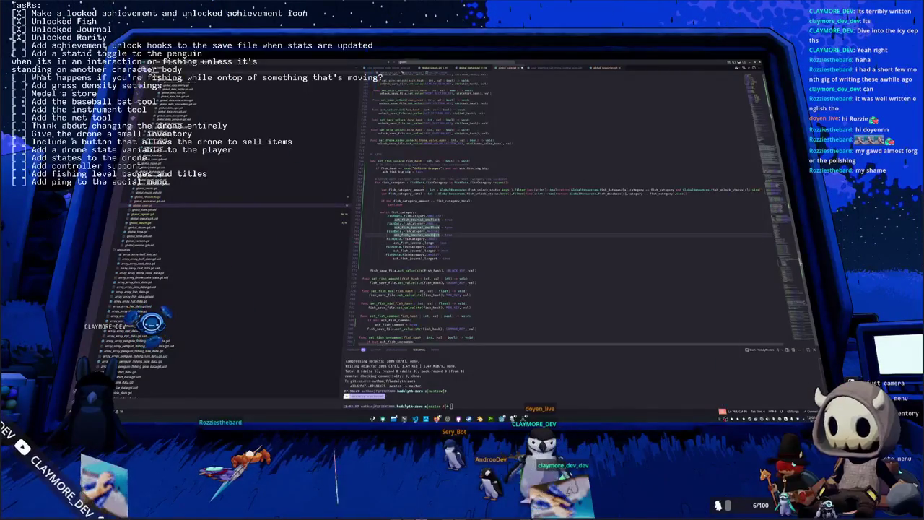
text(ach_fish_journal_med)
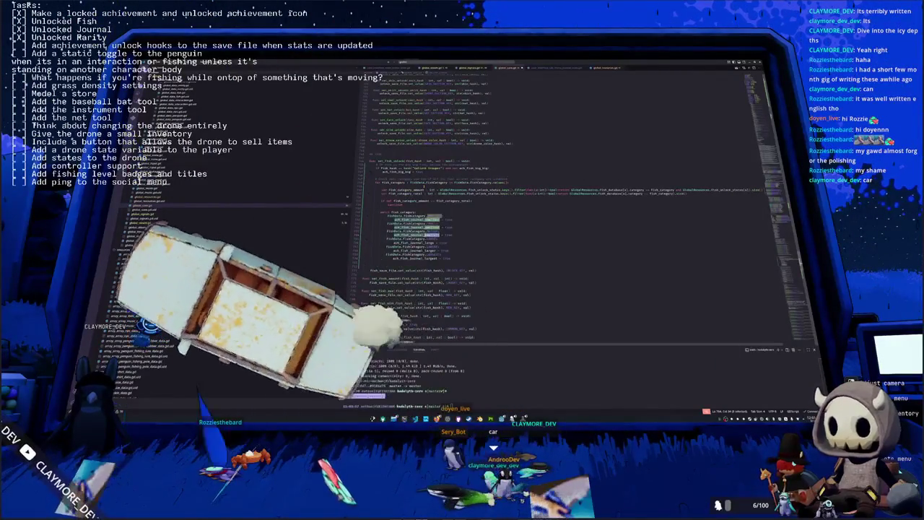
key(Return)
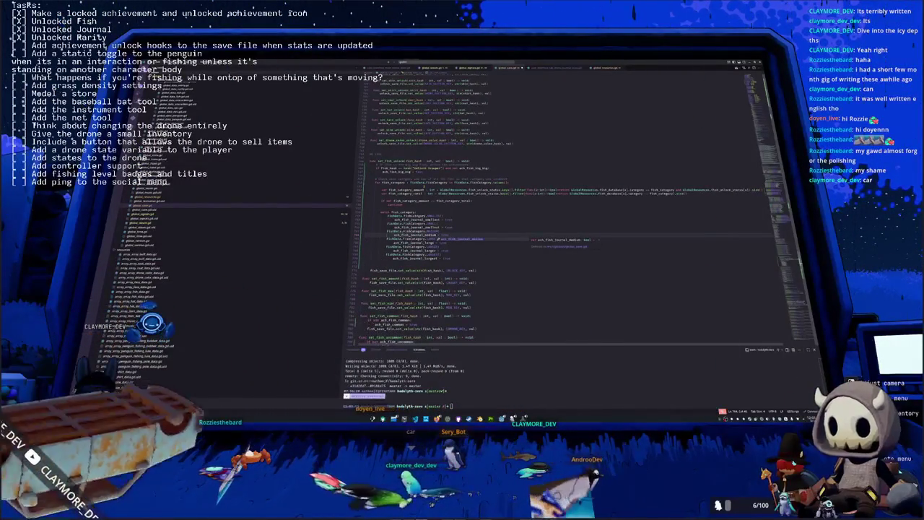
Delete the stray blank lines above and below the match block.
double_click(416, 226)
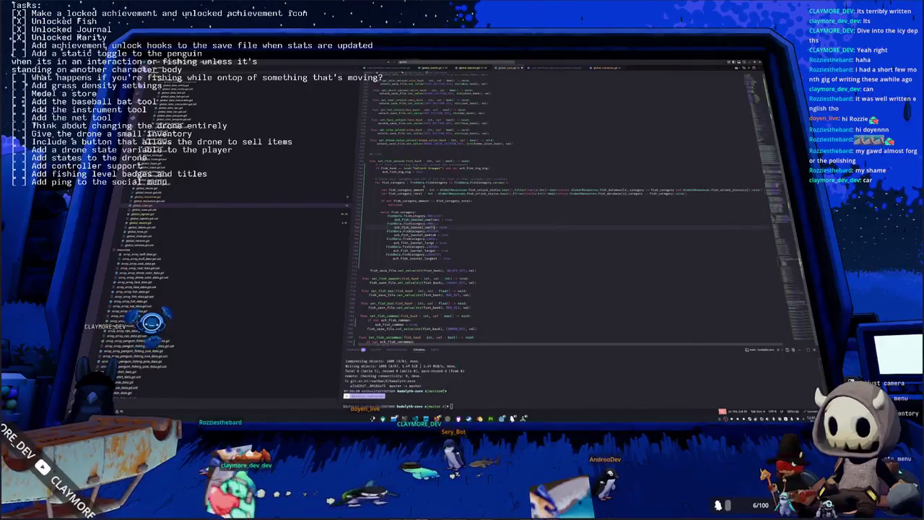
click(417, 234)
key(Down)
key(Down)
key(Down)
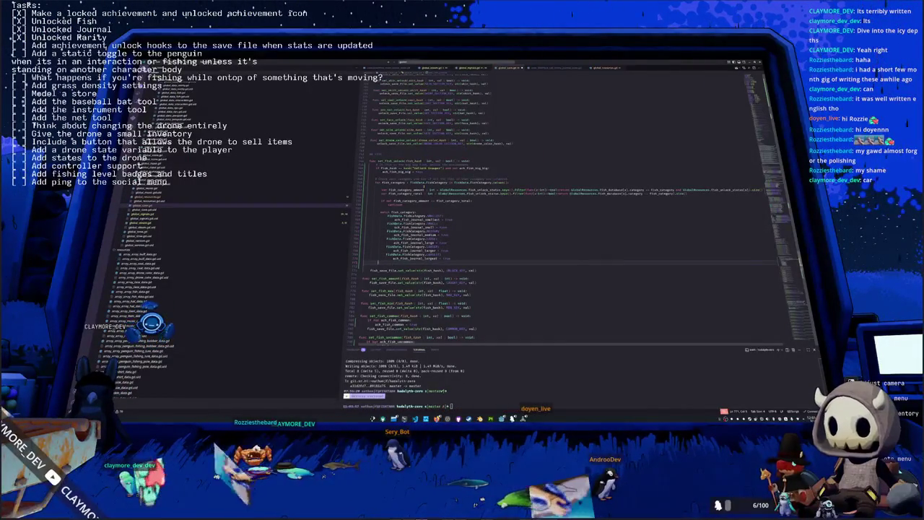
key(BackSpace)
key(Up)
key(Up)
key(Up)
key(Up)
key(Up)
key(Up)
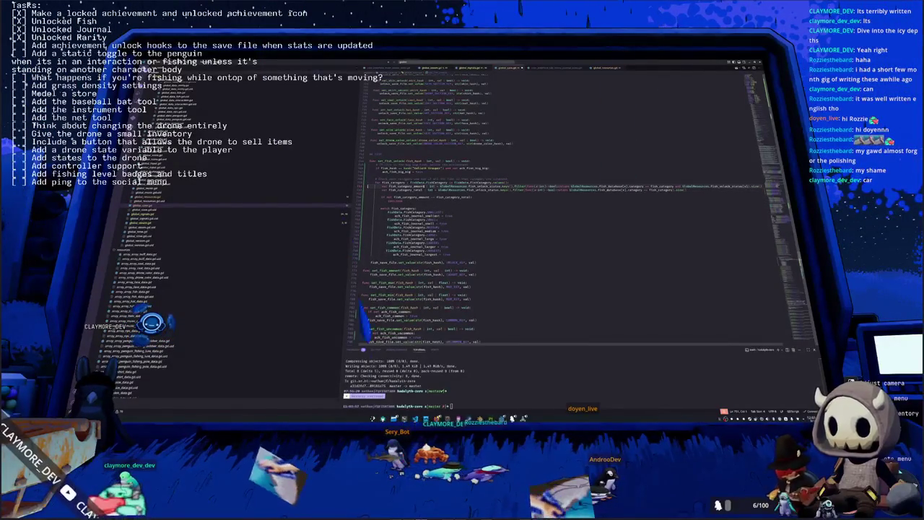
key(BackSpace)
key(BackSpace)
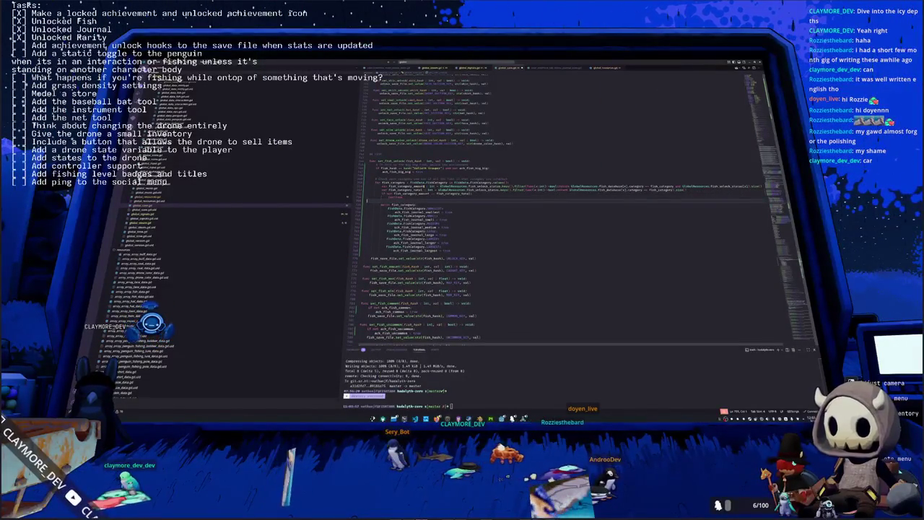
key(BackSpace)
key(Down)
key(Down)
key(Down)
key(Down)
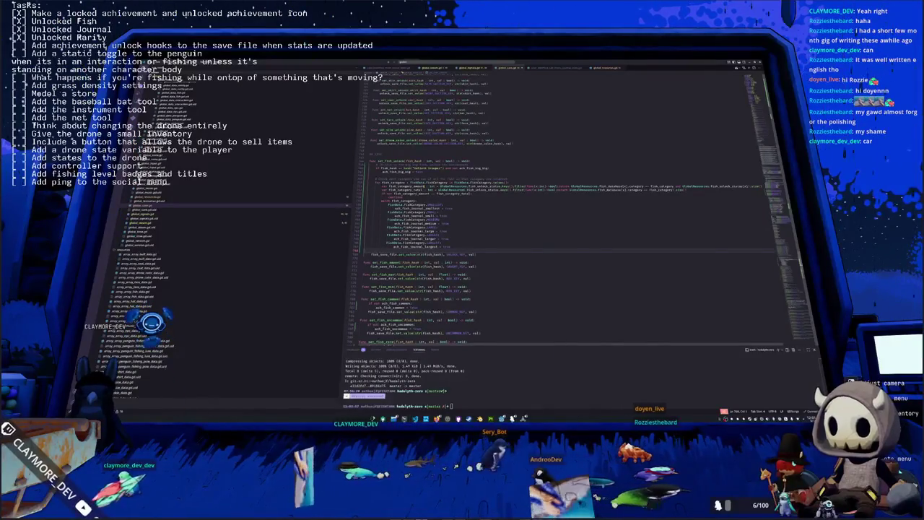
click(509, 386)
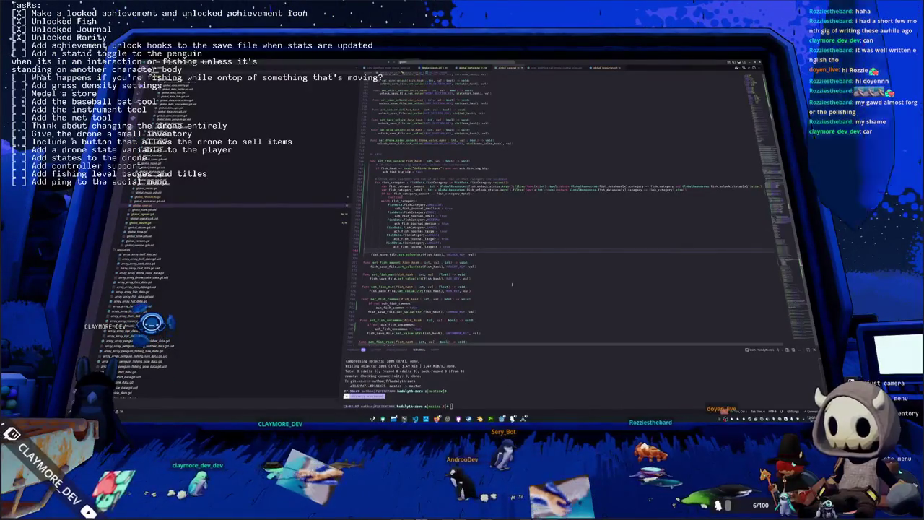
Run git status, stage all files, commit as 'Added achievements' and push.
scroll(513, 281, down, 10)
scroll(512, 281, up, 2)
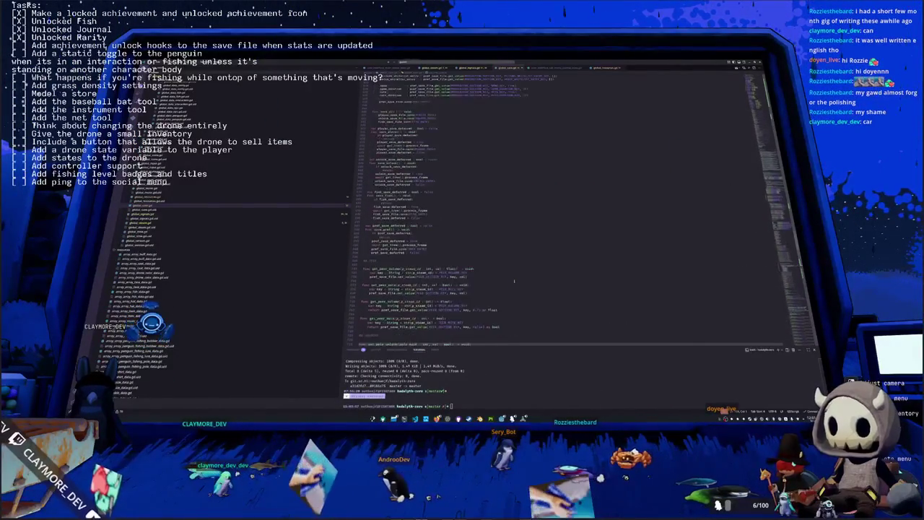
scroll(550, 288, down, 5)
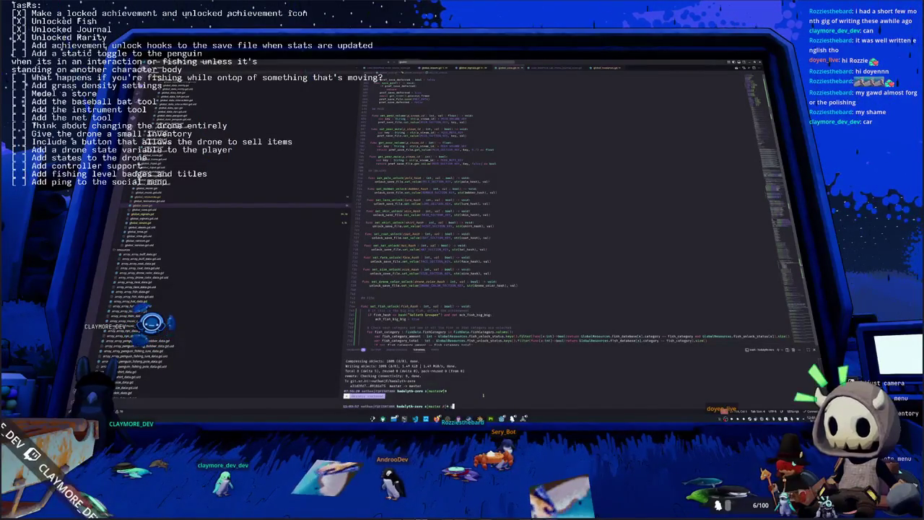
text(atus)
key(Return)
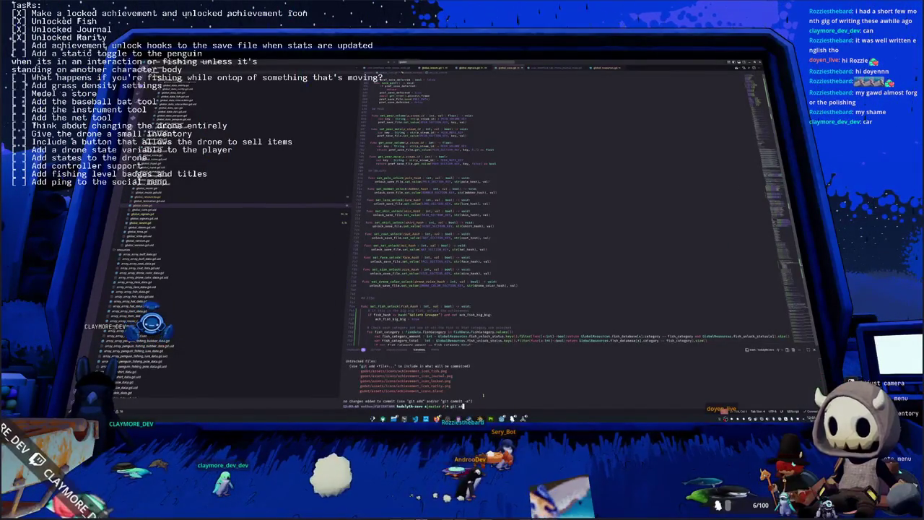
key(Return)
text(git commit)
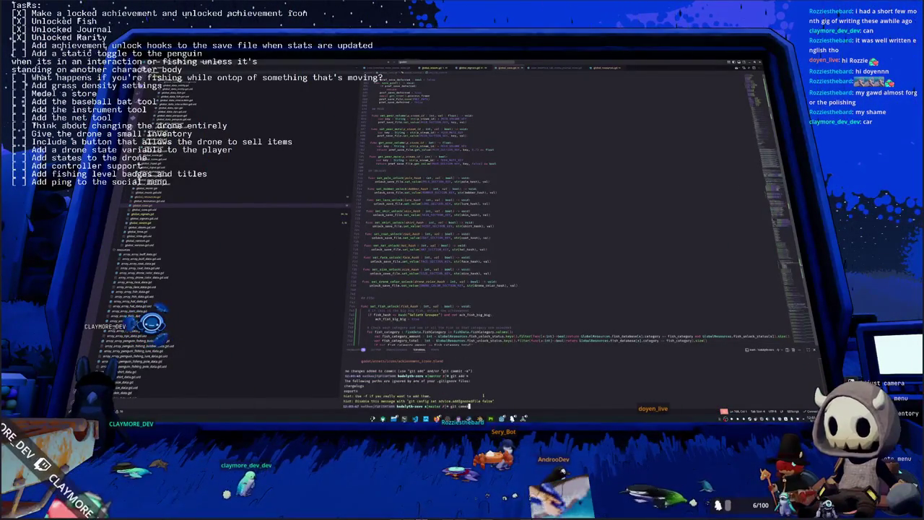
text( -m "Ad)
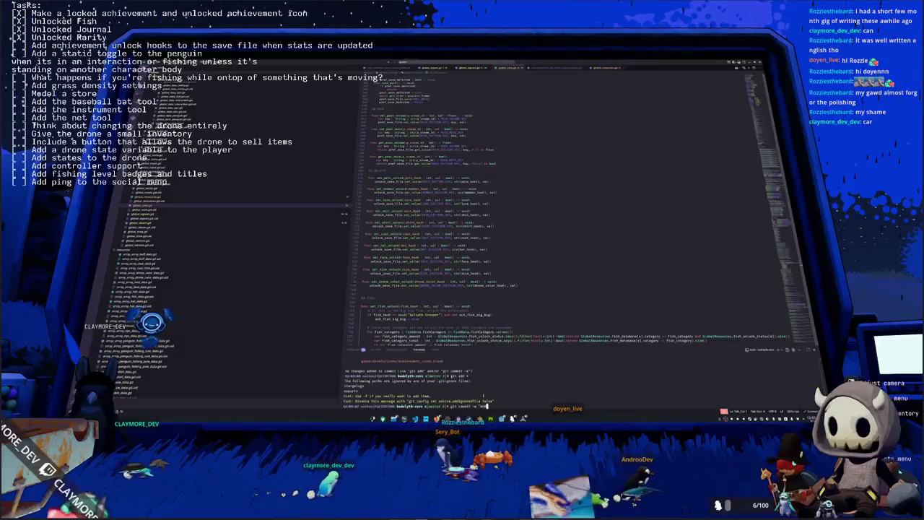
text(vement)
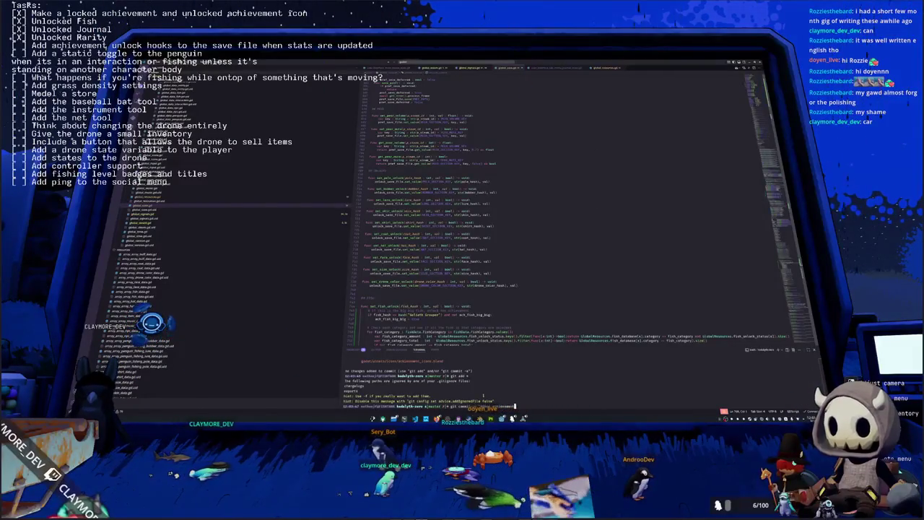
key(Return)
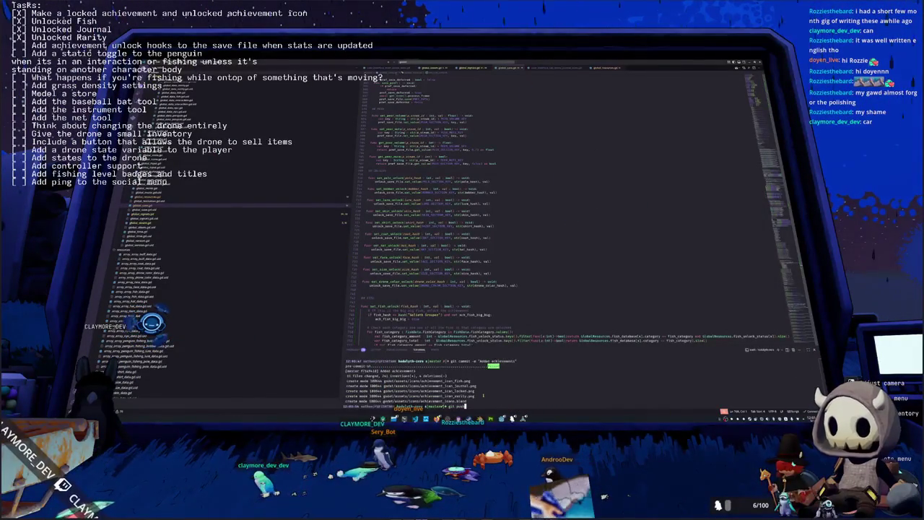
key(Return)
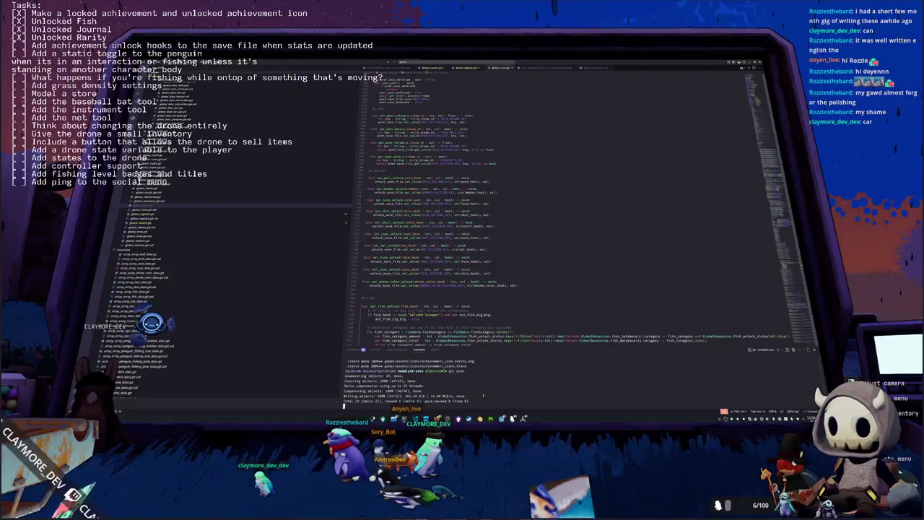
Abort the failed push, clear the terminal, and start the Steam upload script, stopping at the password prompt.
key(ctrl+c)
key(ctrl+c)
key(ctrl+c)
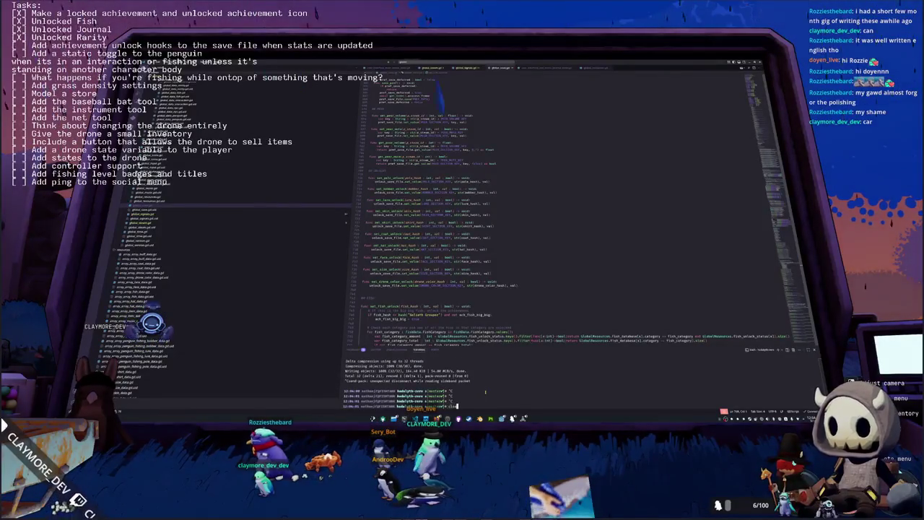
key(ctrl+l)
text(team_cm)
key(Tab)
key(Return)
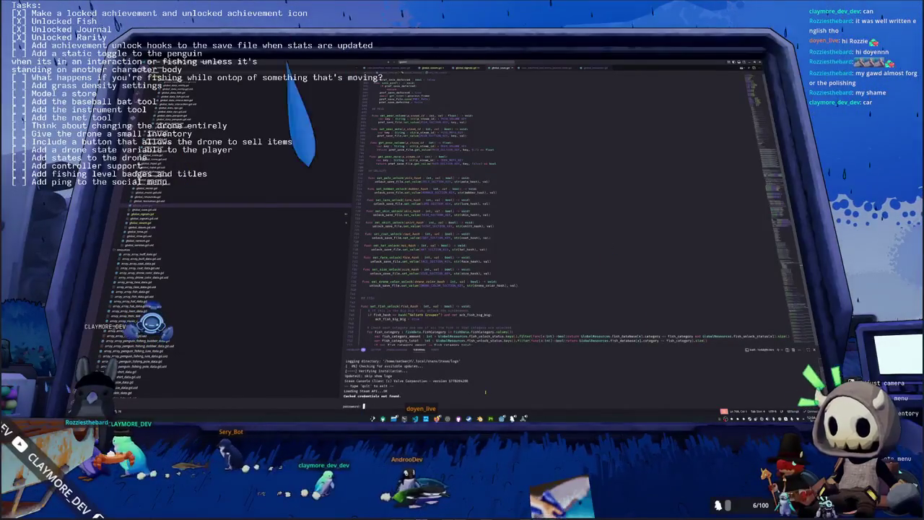
key(ctrl+c)
key(ctrl+c)
key(ctrl+c)
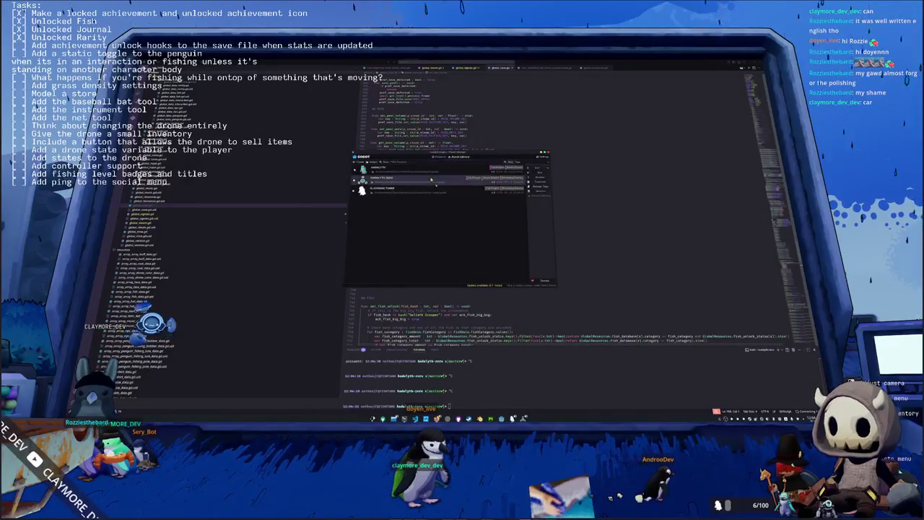
Open the HADALYTH ZERO project in the Godot editor.
double_click(430, 179)
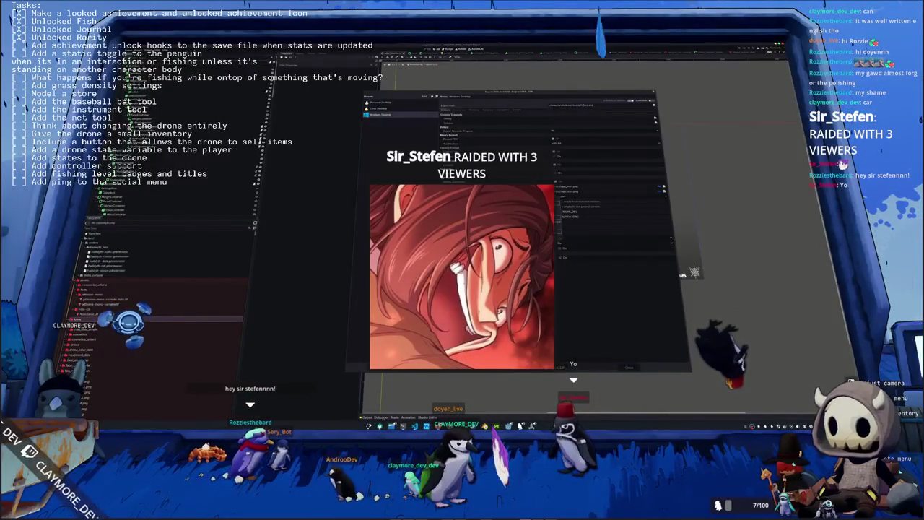
key(alt+Tab)
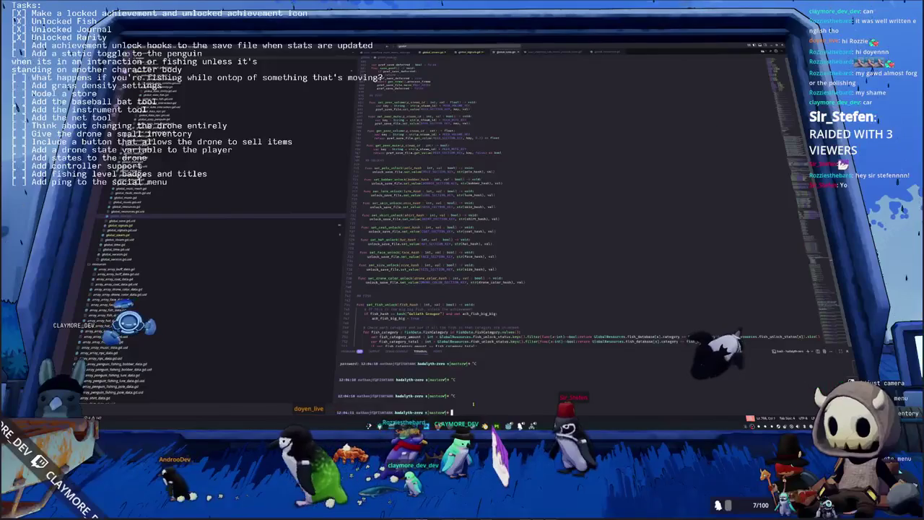
Interrupt the terminal command, hide the terminal panel, and go to the big-fish check.
key(ctrl+c)
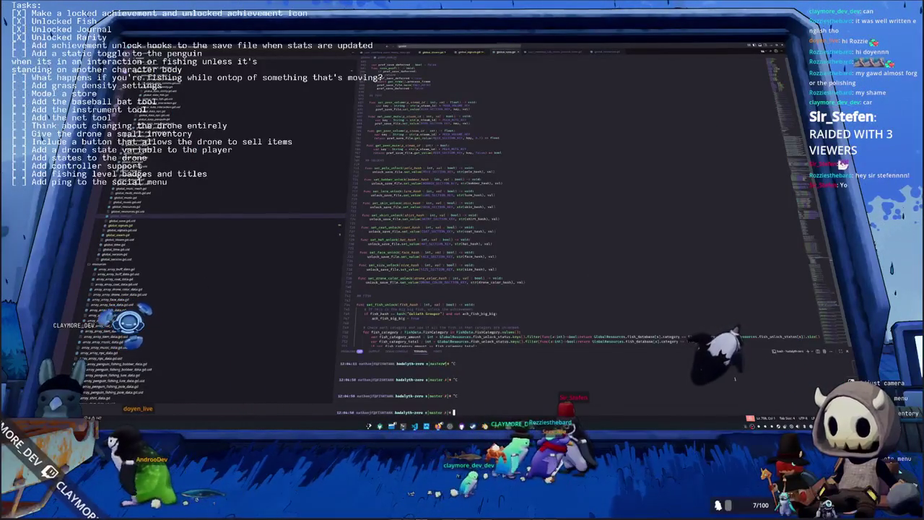
key(ctrl+grave)
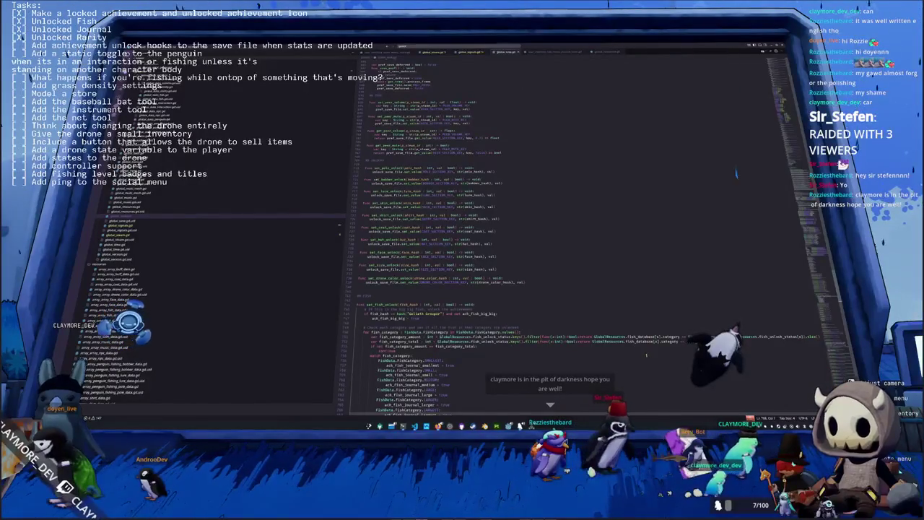
click(649, 316)
key(alt+Tab)
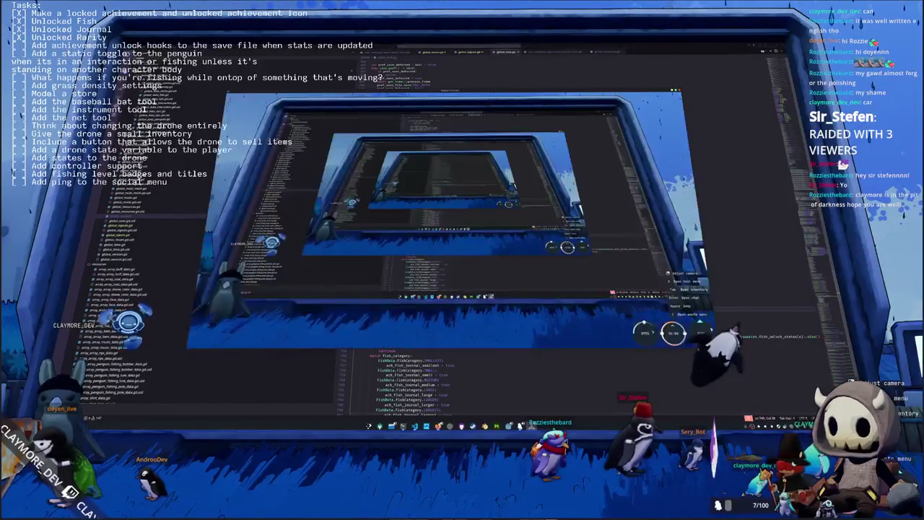
Export all Godot presets as release builds.
key(alt+Tab)
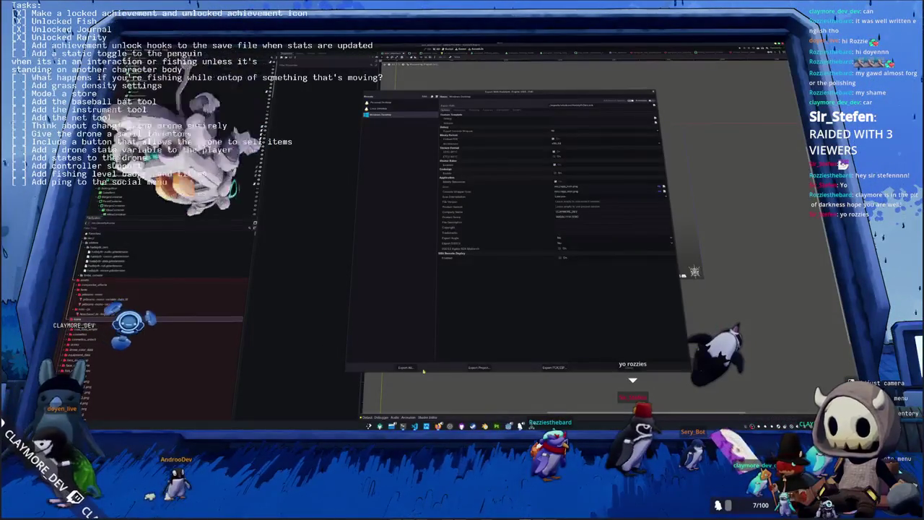
click(405, 367)
click(474, 217)
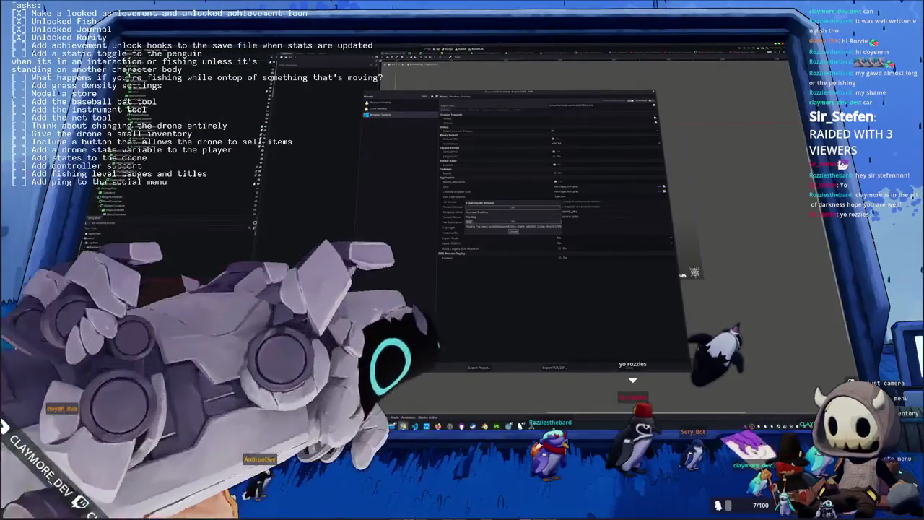
key(alt+Tab)
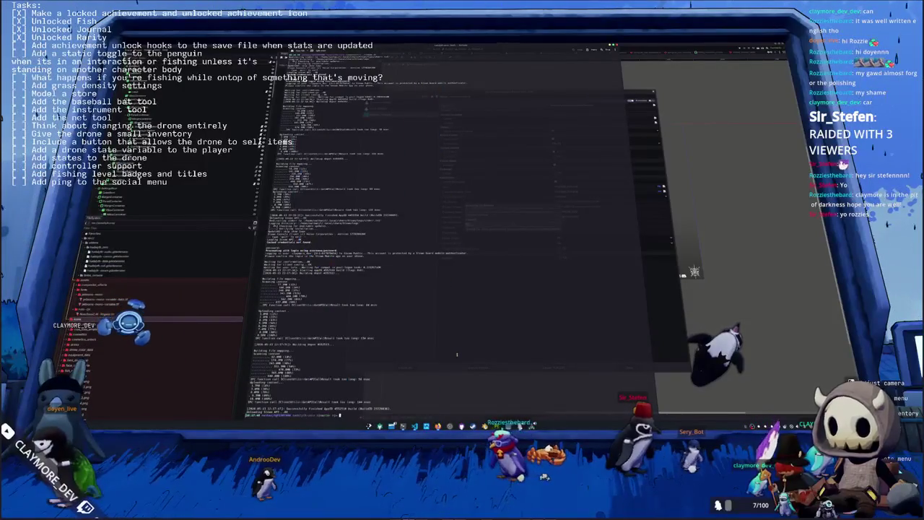
key(alt+Tab)
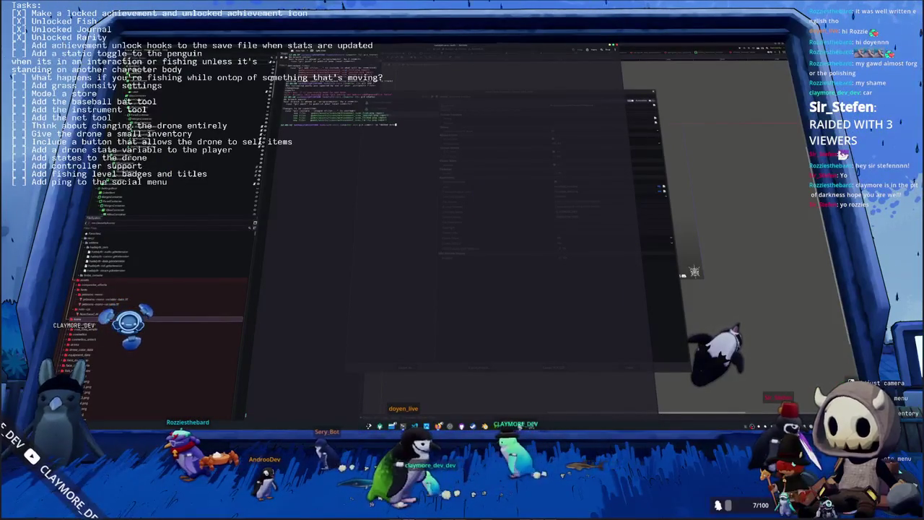
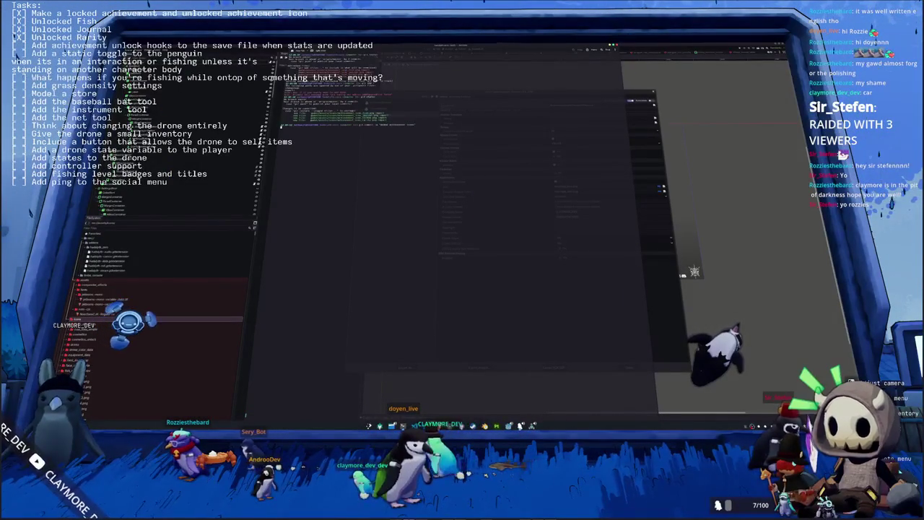
Commit the changes with a message ending 'unlocked', push, and submit the Steam account password.
key(Return)
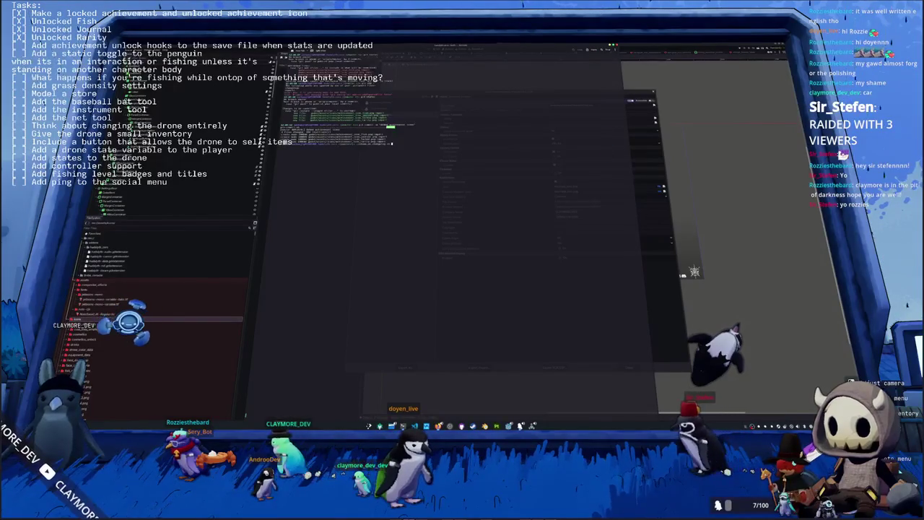
key(Return)
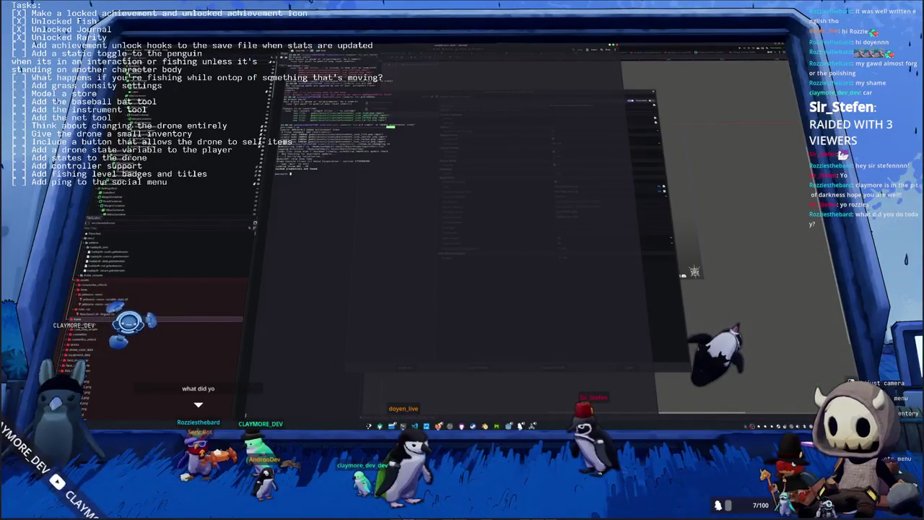
key(Return)
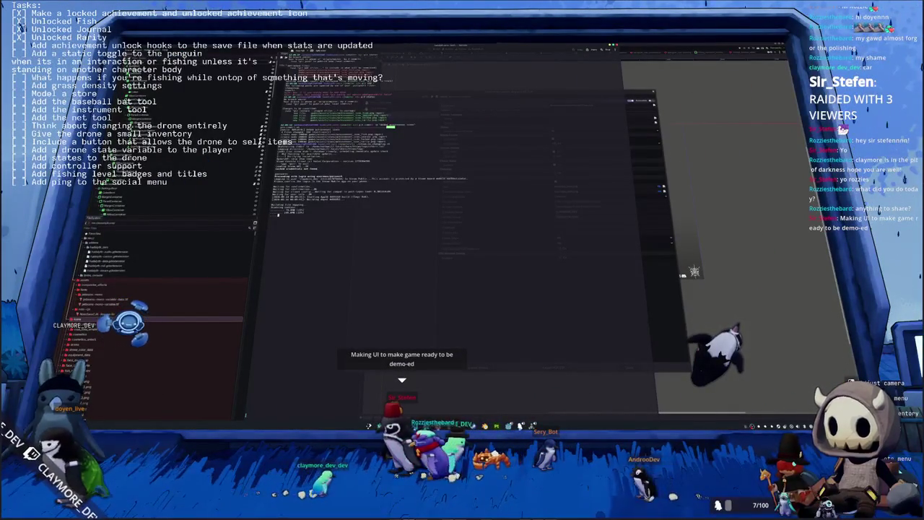
click(671, 307)
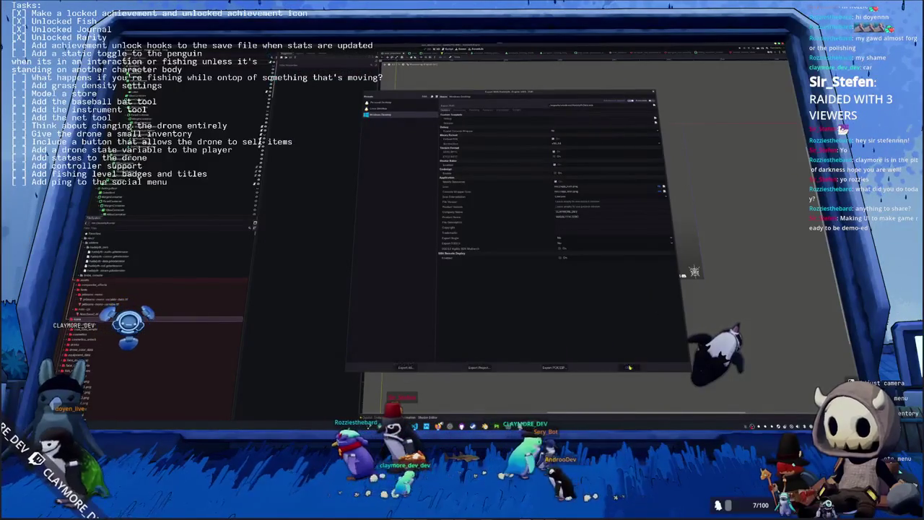
Run HADALYTH ZERO from the Godot editor with F5.
key(F5)
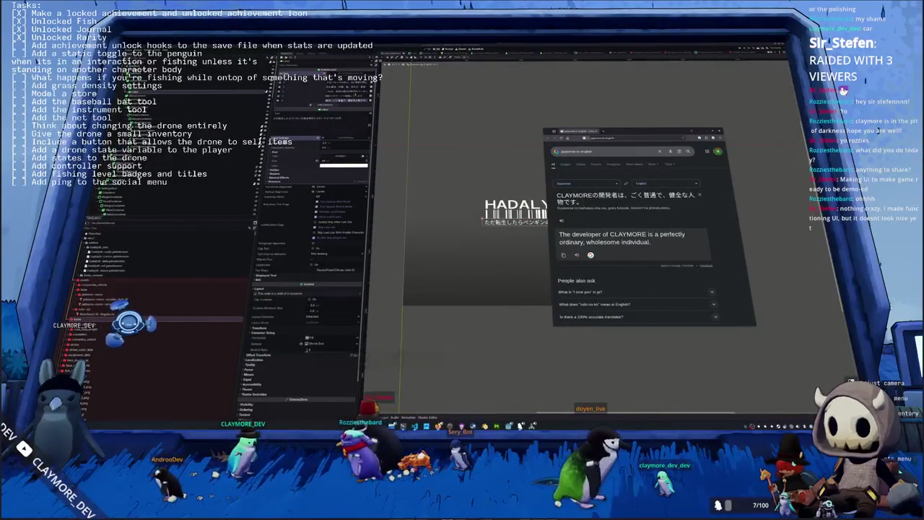
Translate several Japanese lines, ending with 'A family of four is trapped inside the closet', then close the translator.
triple_click(591, 195)
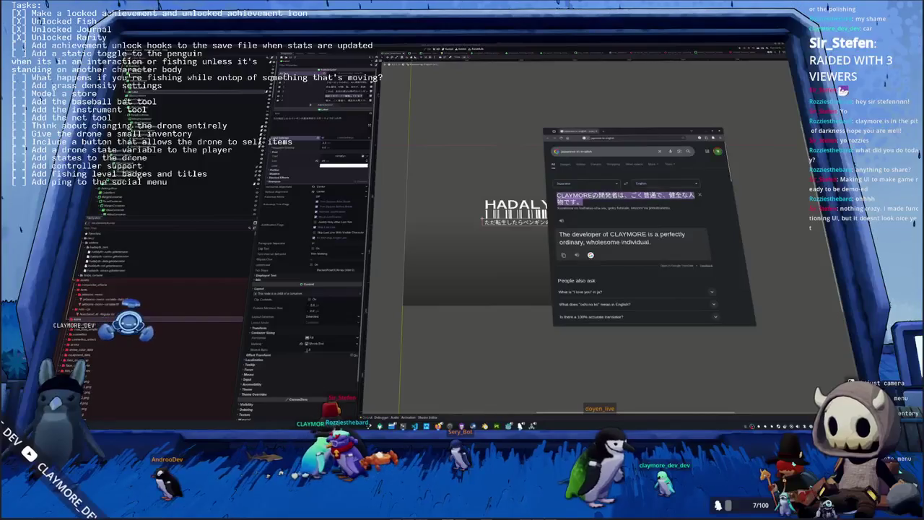
key(ctrl+v)
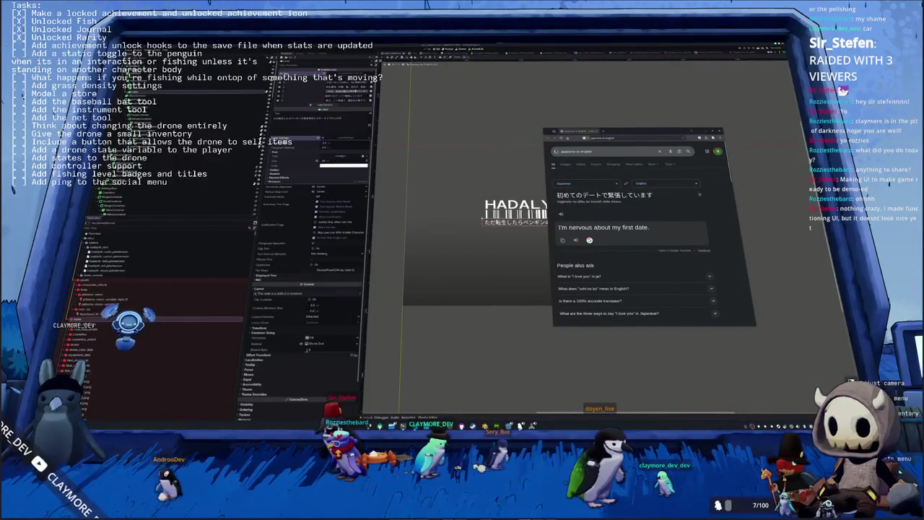
triple_click(585, 192)
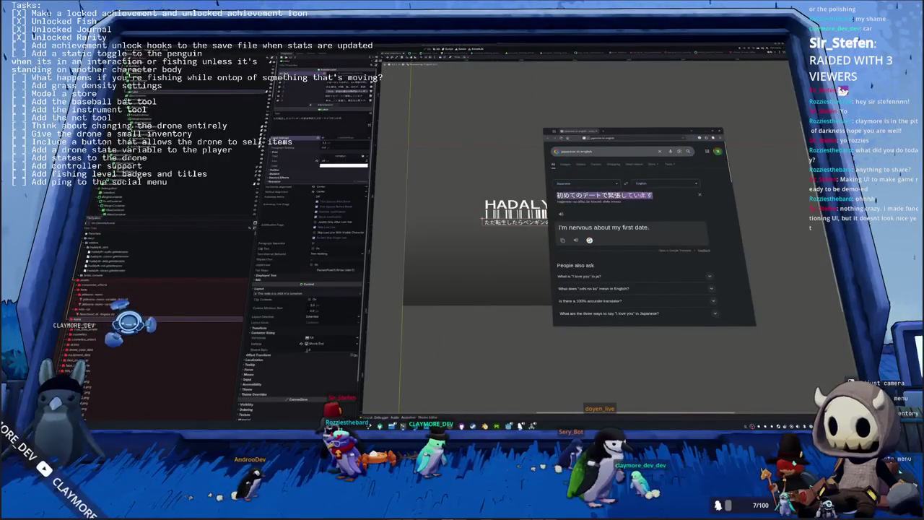
key(ctrl+v)
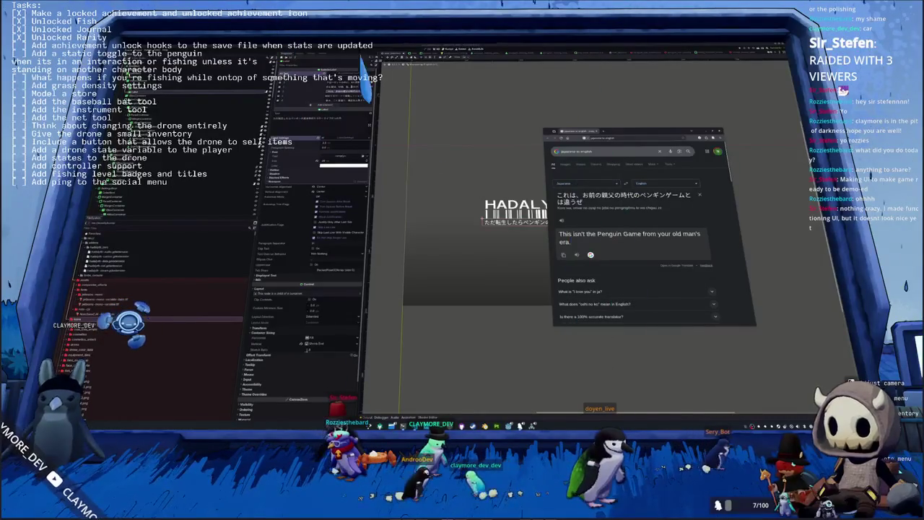
triple_click(600, 202)
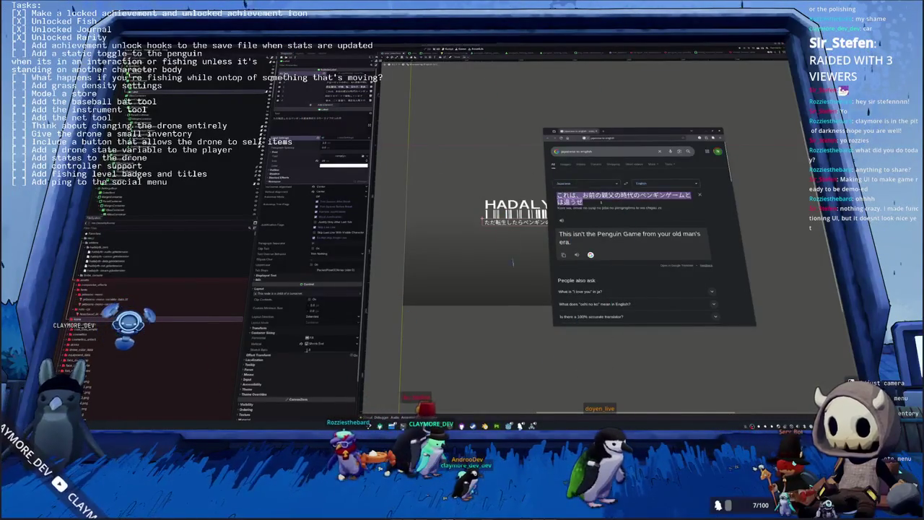
key(ctrl+v)
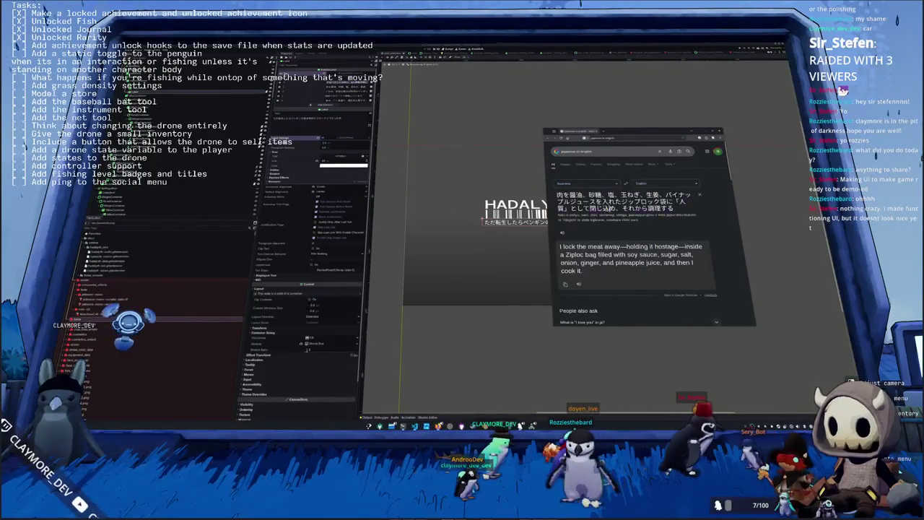
triple_click(601, 202)
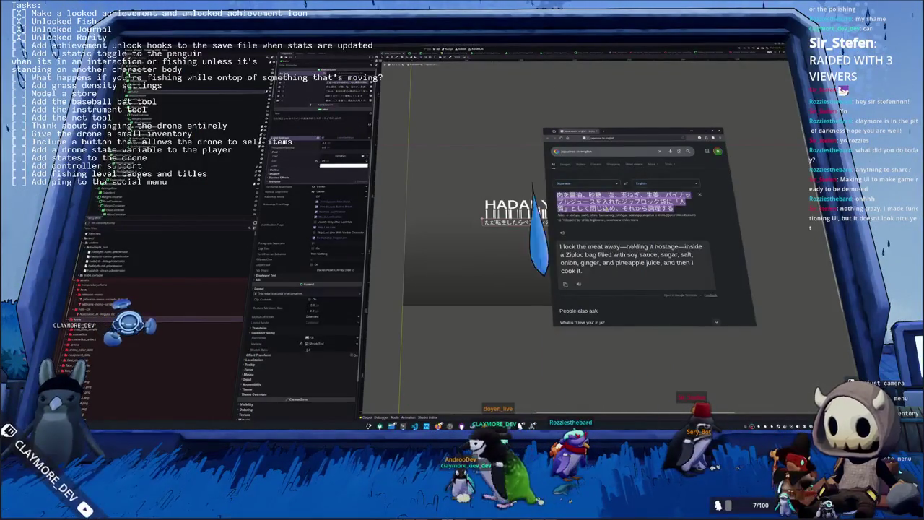
key(ctrl+v)
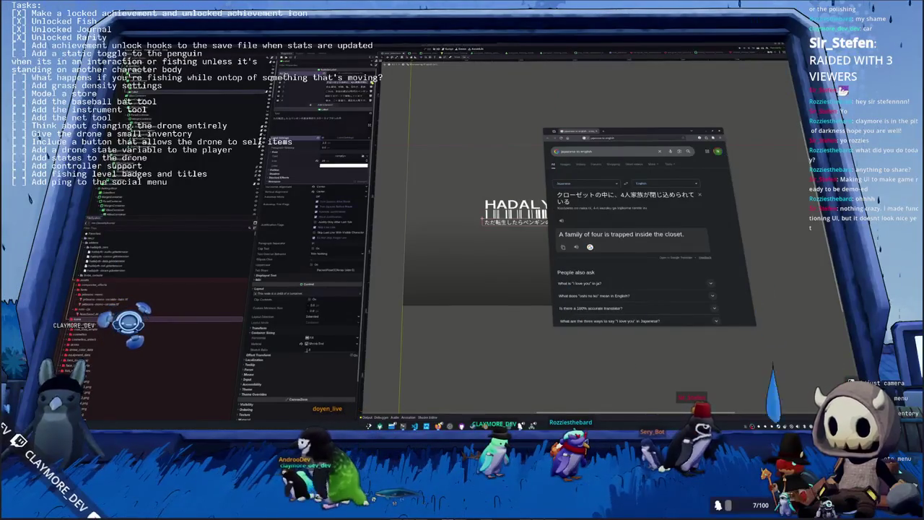
scroll(306, 340, down, 1)
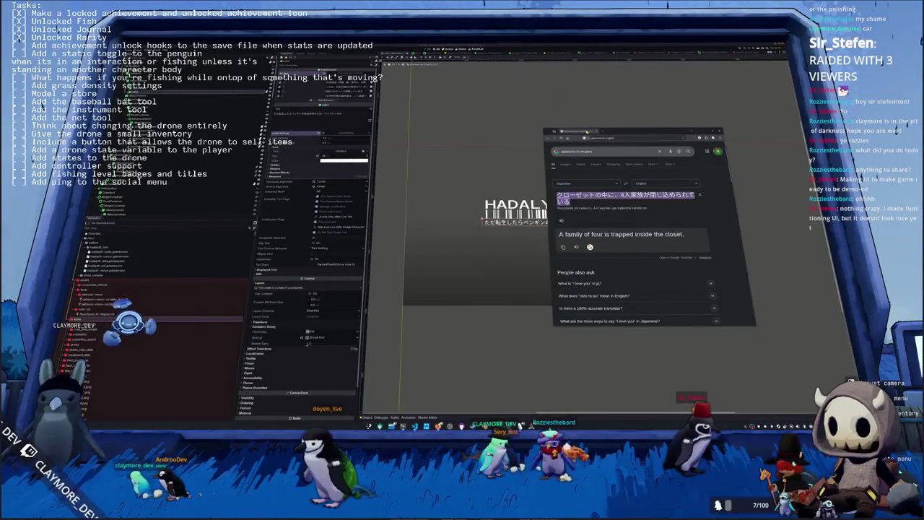
click(588, 132)
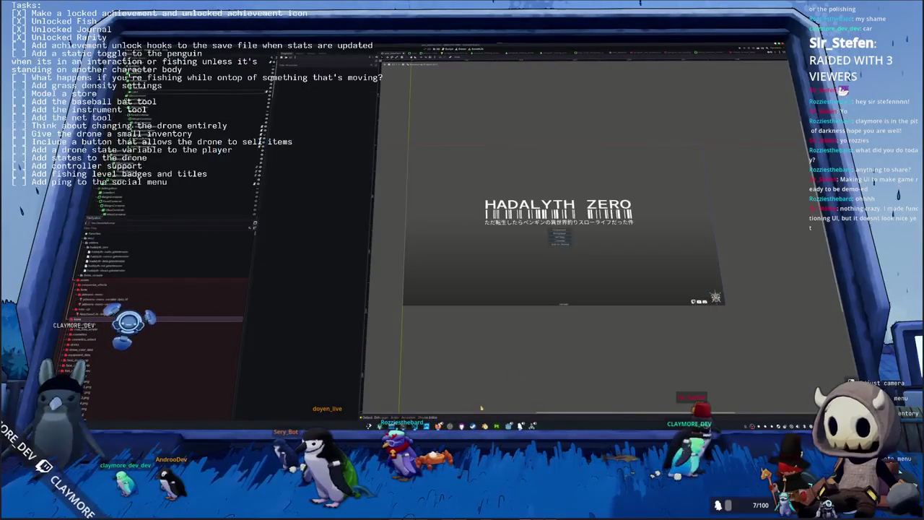
Bring the Steam build upload terminal to the front.
key(alt+Tab)
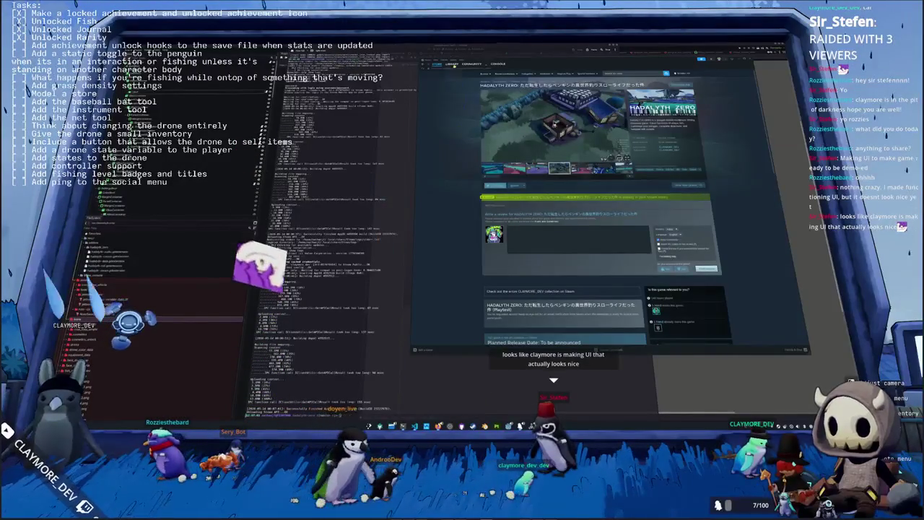
Switch from the HADALYTH ZERO store page to the Steam Library.
click(451, 64)
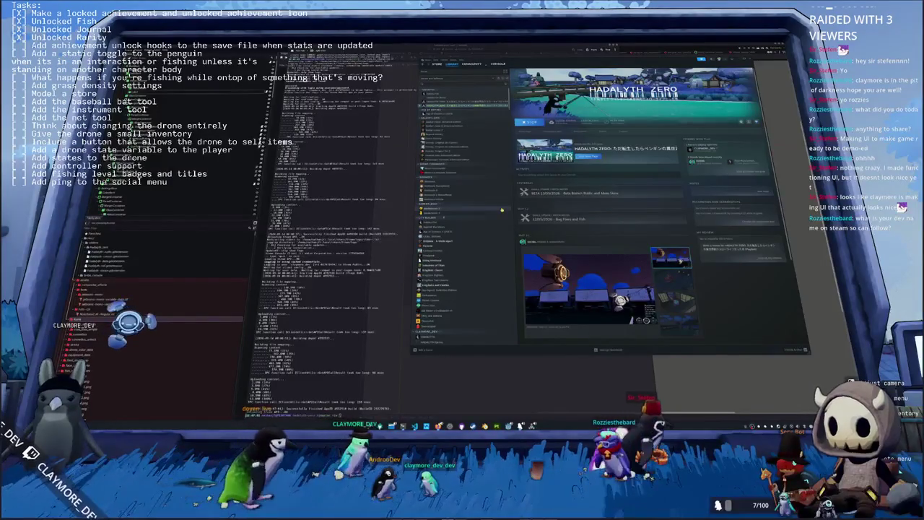
Install the updated HADALYTH ZERO build from the Steam library and launch it to the title screen.
click(462, 103)
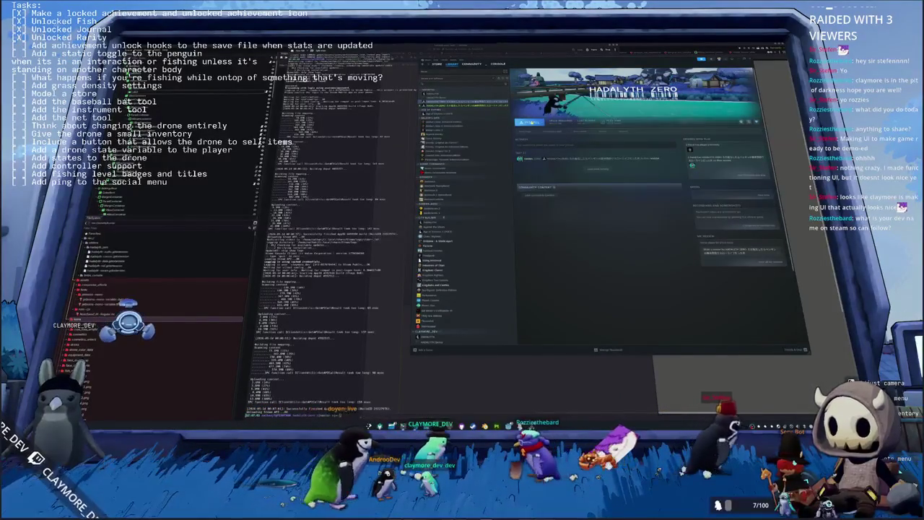
click(527, 122)
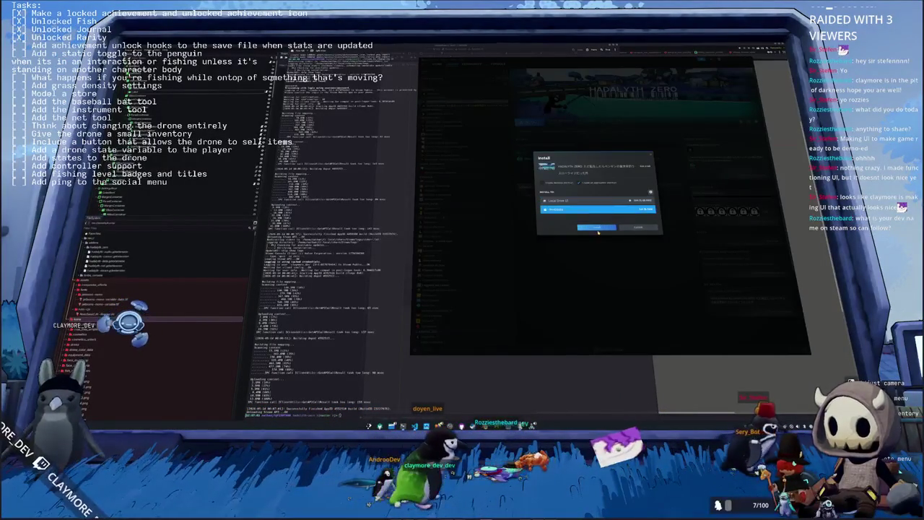
click(597, 230)
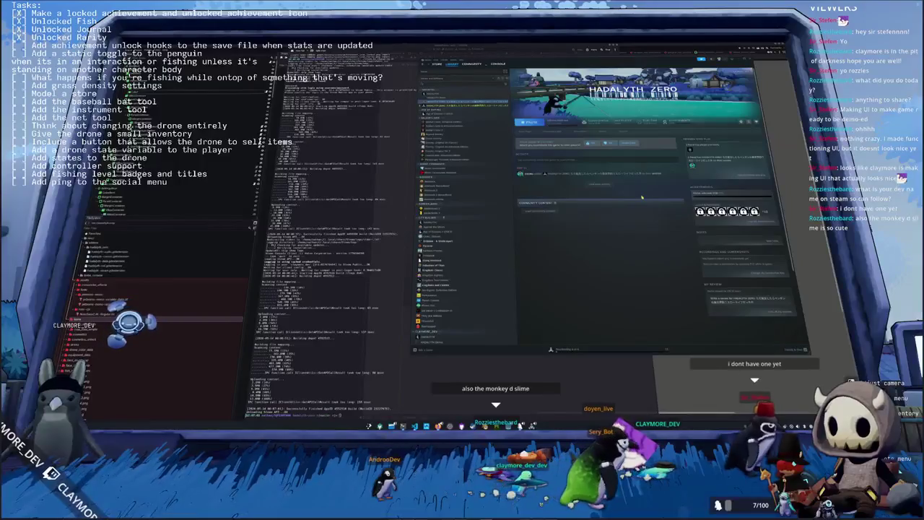
mouse_move(692, 165)
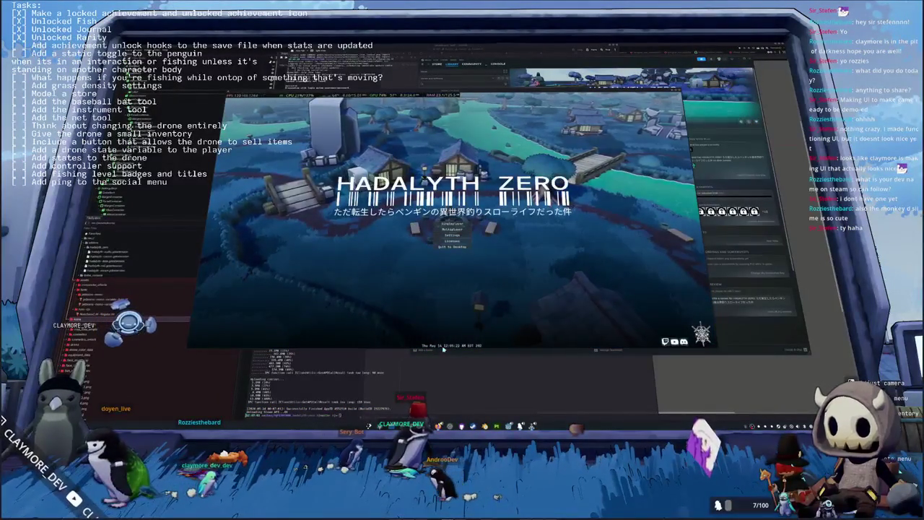
click(452, 224)
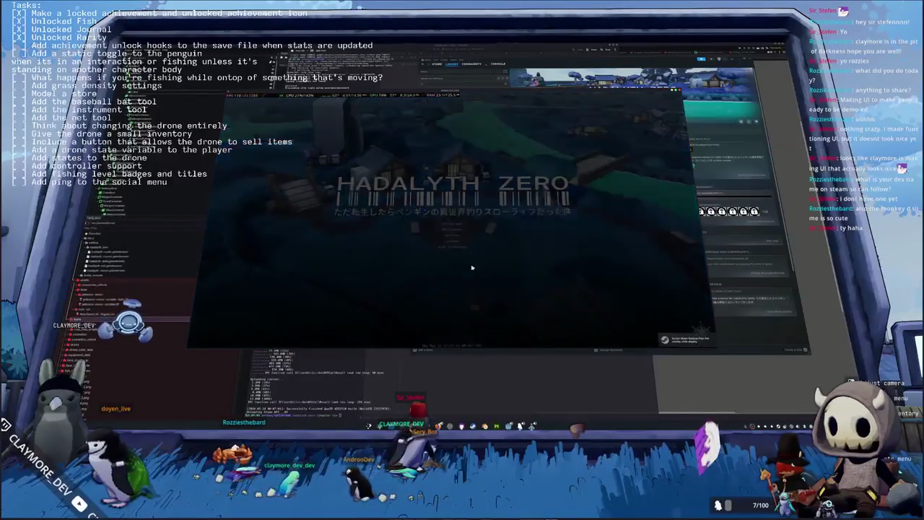
Walk to the water, land a fish with the Right-Up-Left arrow prompt, then open the Steam overlay.
key(w)
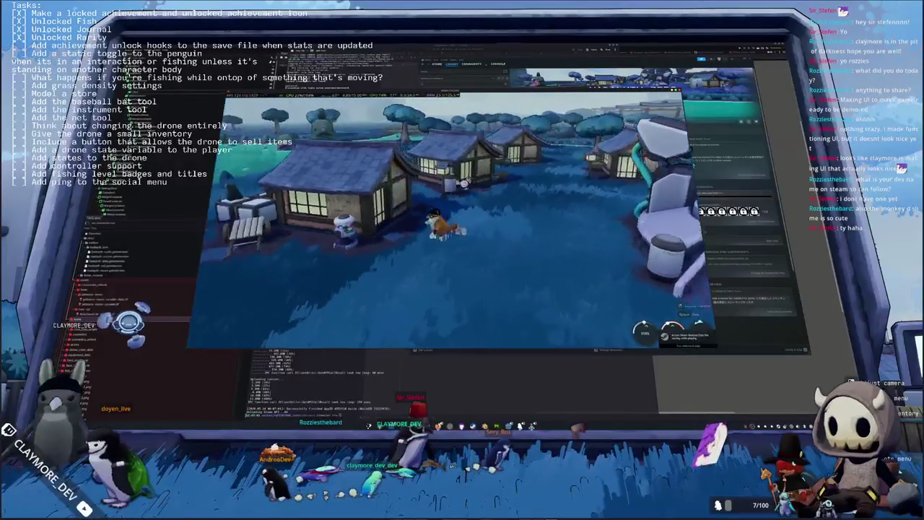
key(w)
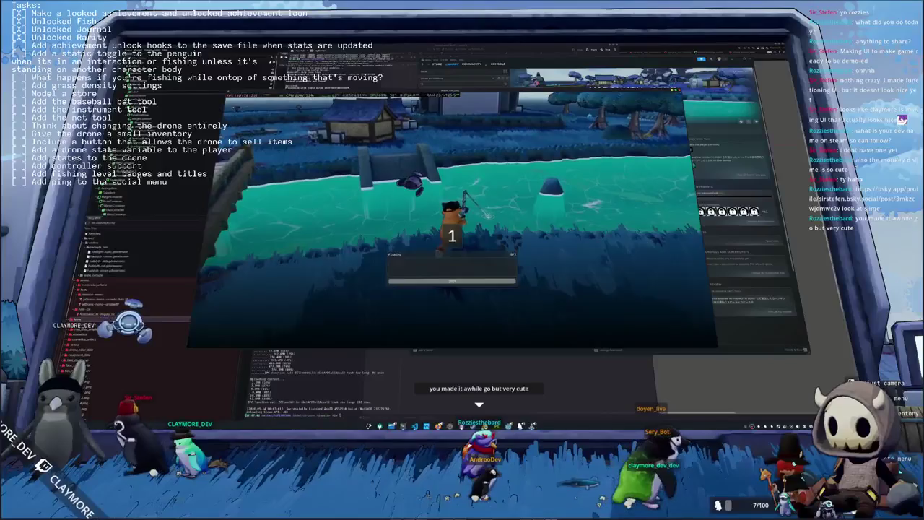
key(Right)
key(Right)
key(Up)
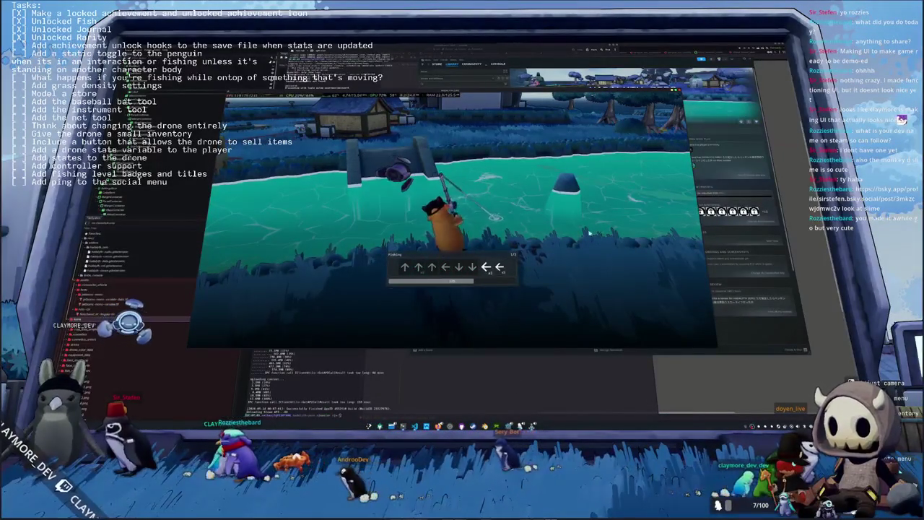
key(Left)
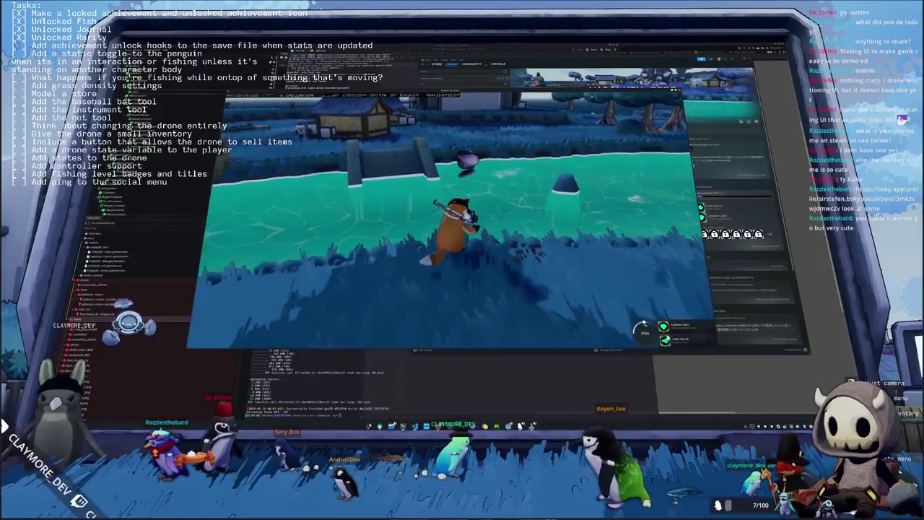
key(shift+Tab)
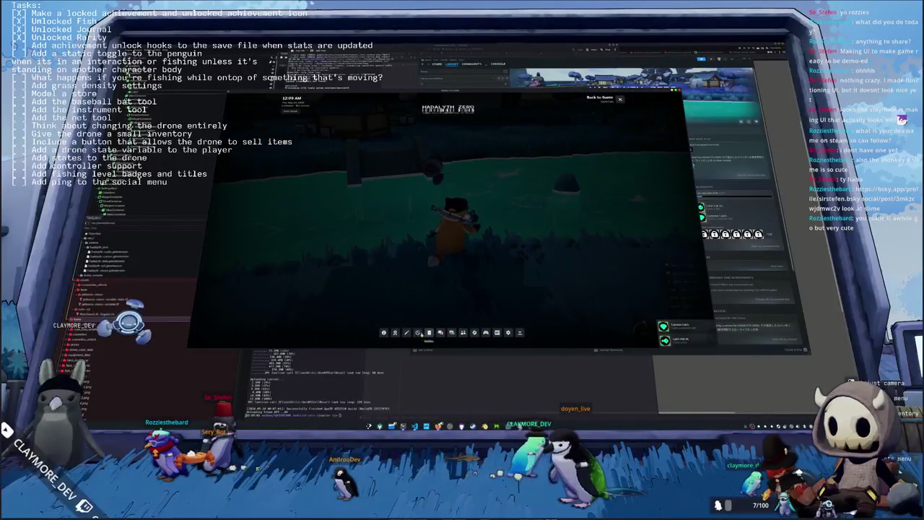
Show HADALYTH ZERO's achievements in the overlay, enlarge and centre the panel, and scroll the list.
click(395, 332)
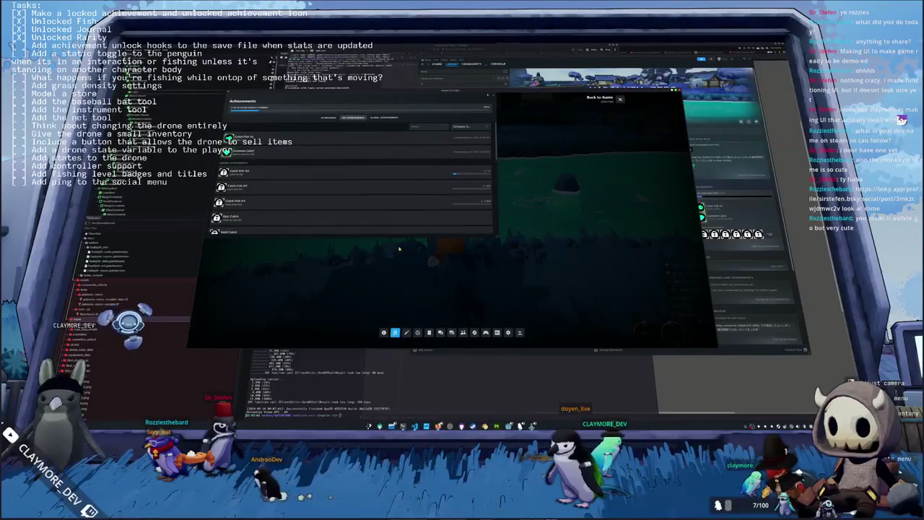
drag(496, 236, 543, 275)
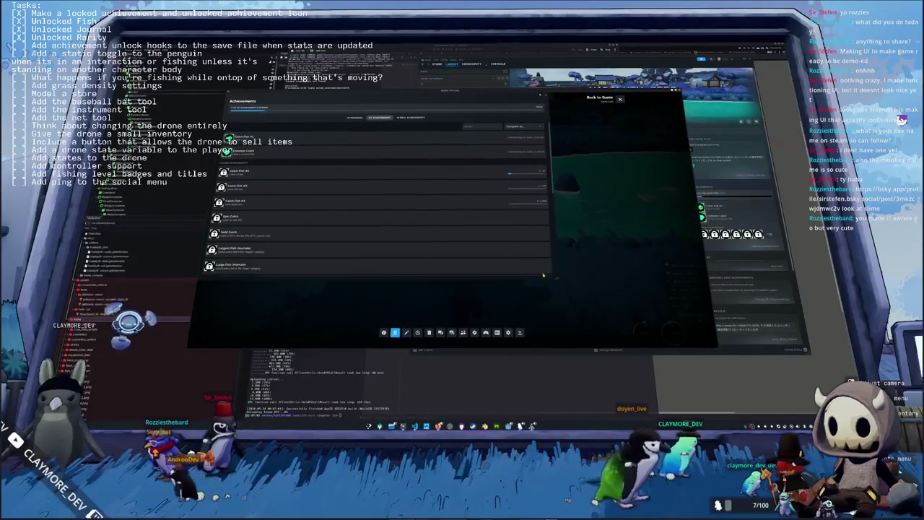
drag(521, 96, 600, 119)
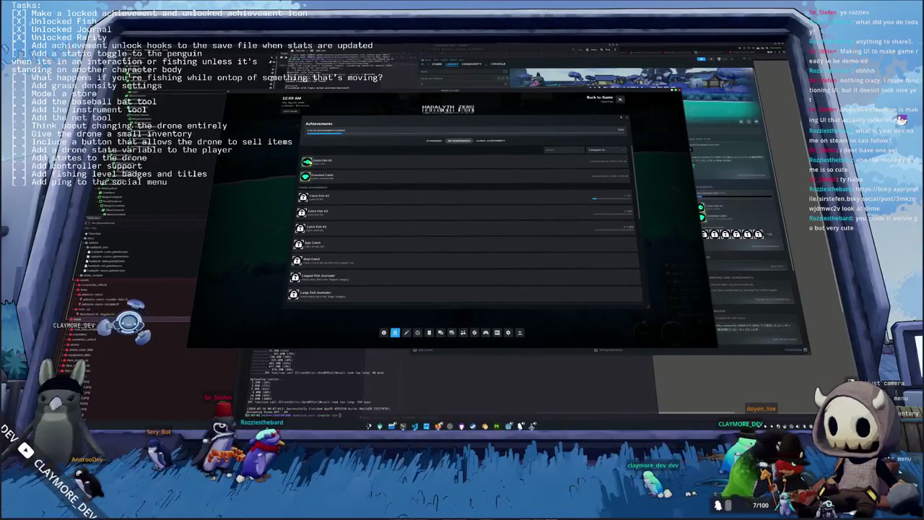
scroll(395, 249, down, 5)
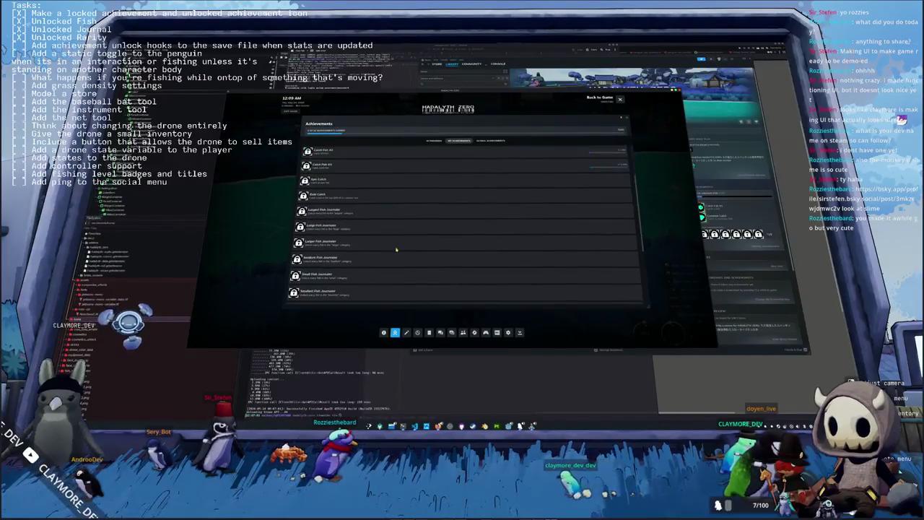
scroll(399, 247, down, 2)
scroll(400, 247, up, 2)
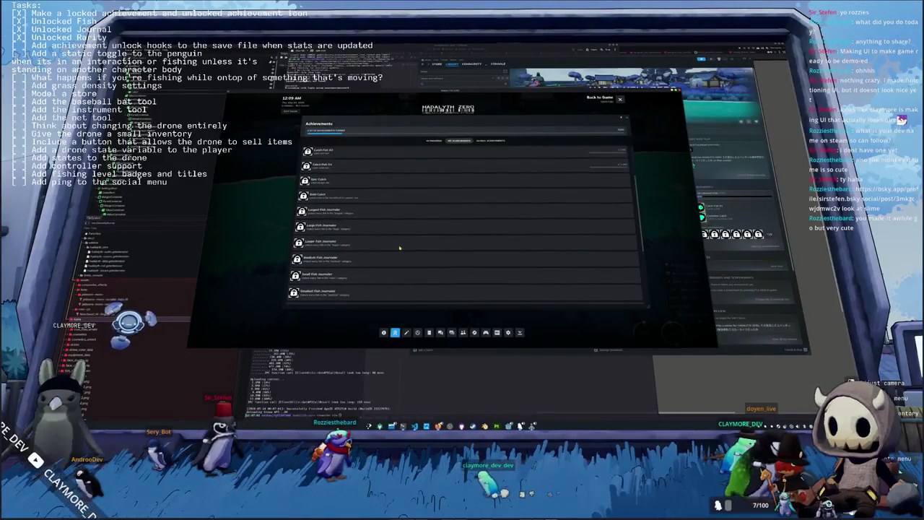
scroll(400, 248, up, 3)
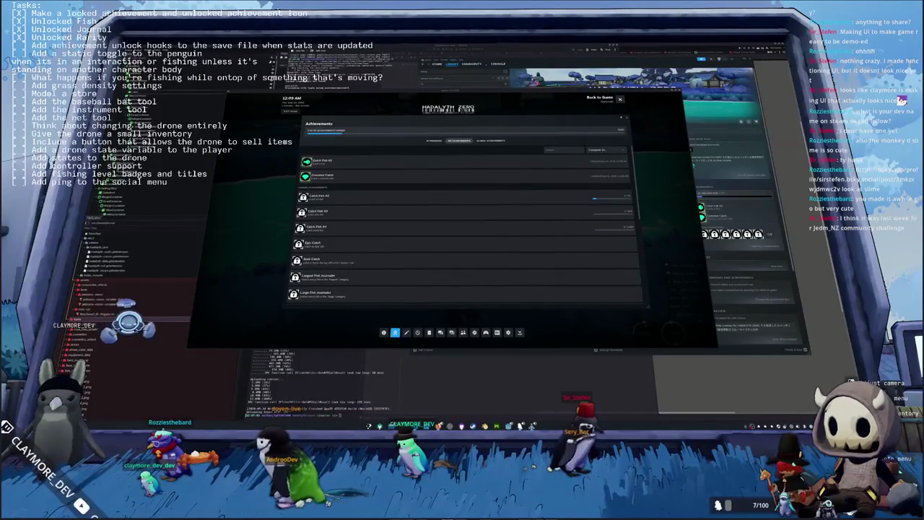
key(alt+Tab)
Move and enlarge the browser window, then play the Bluesky post's slime video full screen.
drag(605, 149, 601, 155)
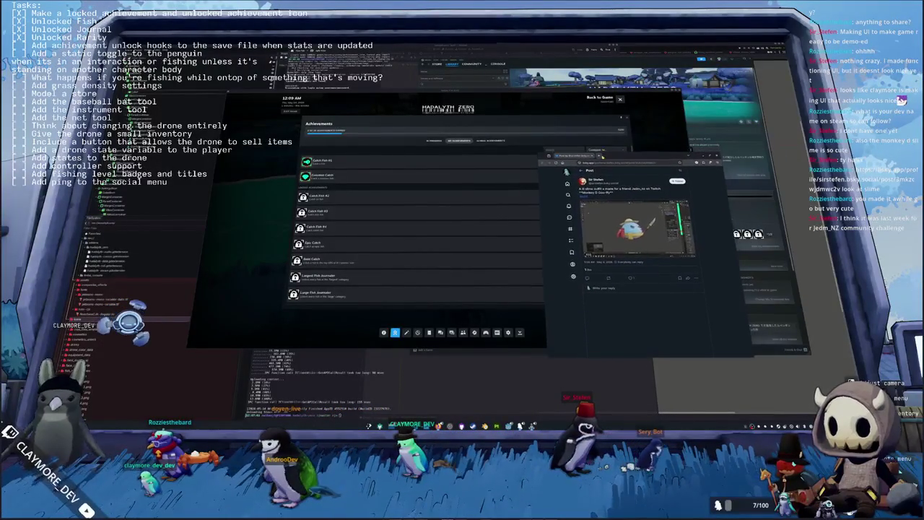
mouse_move(538, 151)
mouse_down()
mouse_move(450, 105)
mouse_move(488, 121)
mouse_up()
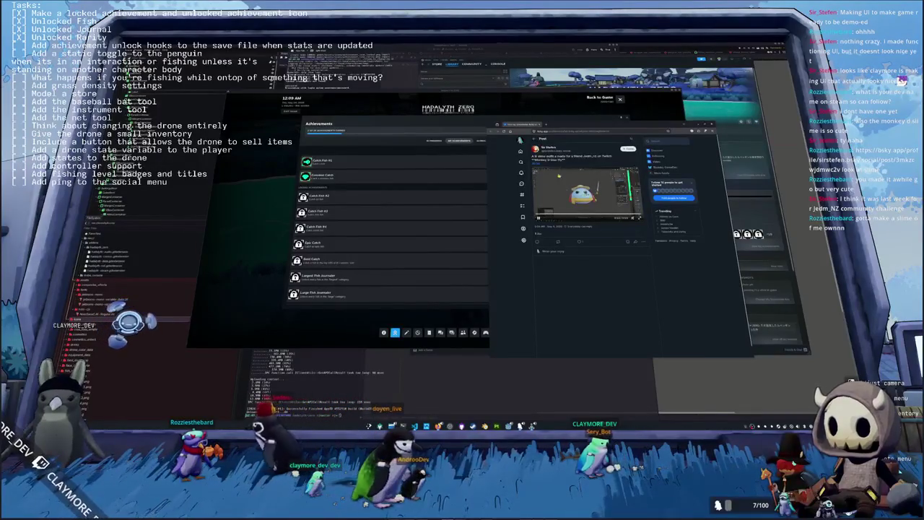
mouse_move(558, 190)
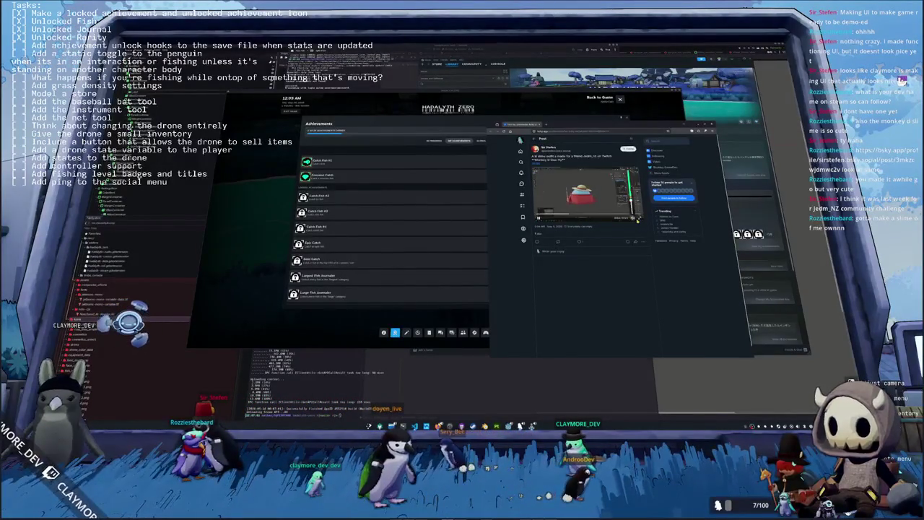
click(635, 217)
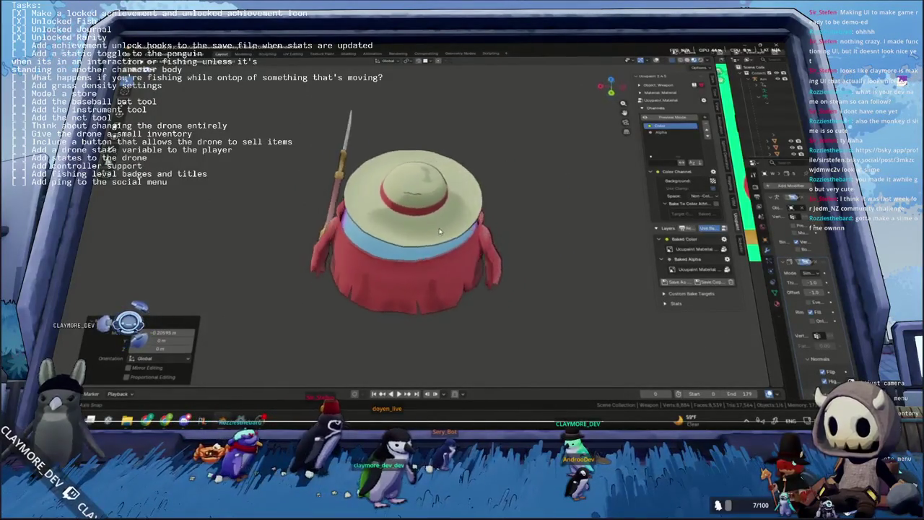
key(Escape)
Play the slime character video full screen again.
mouse_move(566, 206)
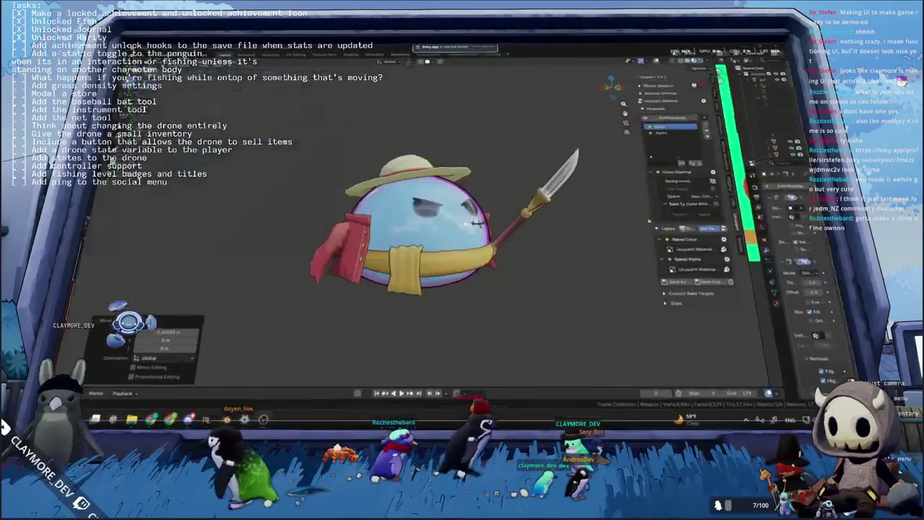
click(638, 216)
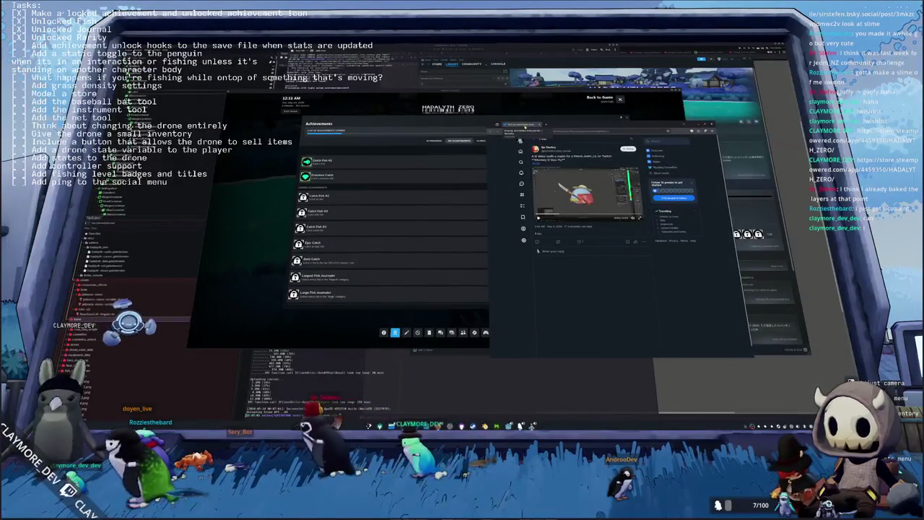
Return from the Steam overlay to the game, cast, and land a fish with the Left arrow prompt.
click(504, 192)
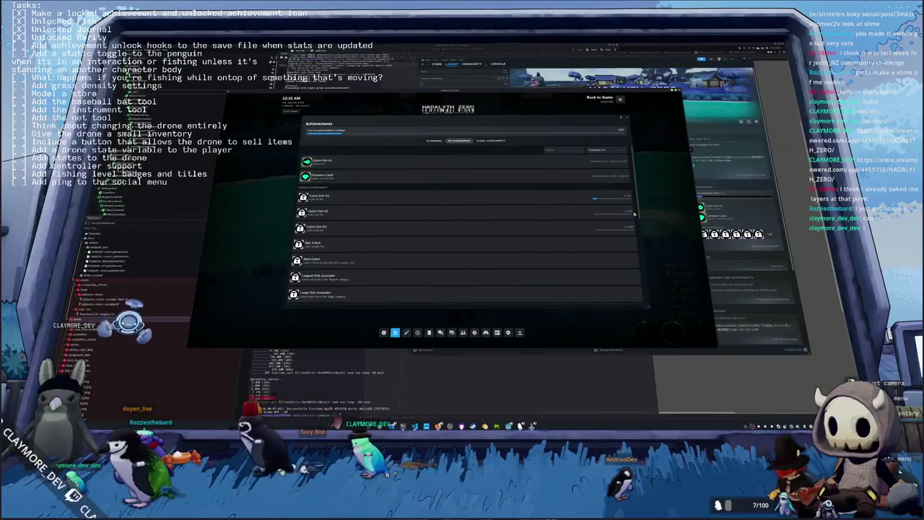
key(shift+Tab)
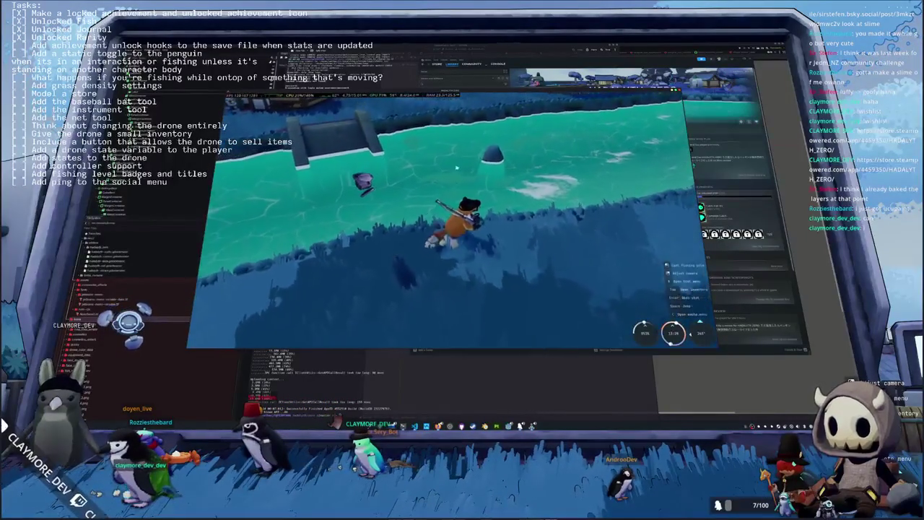
click(506, 217)
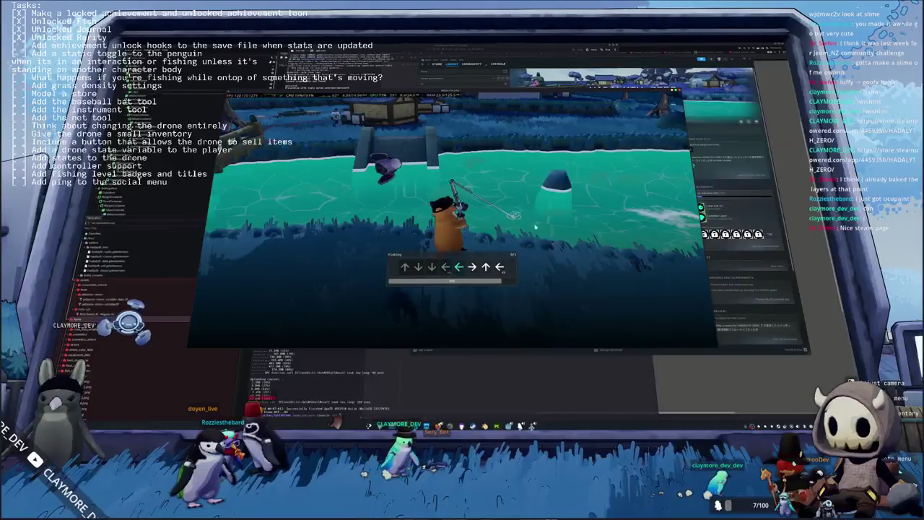
key(Left)
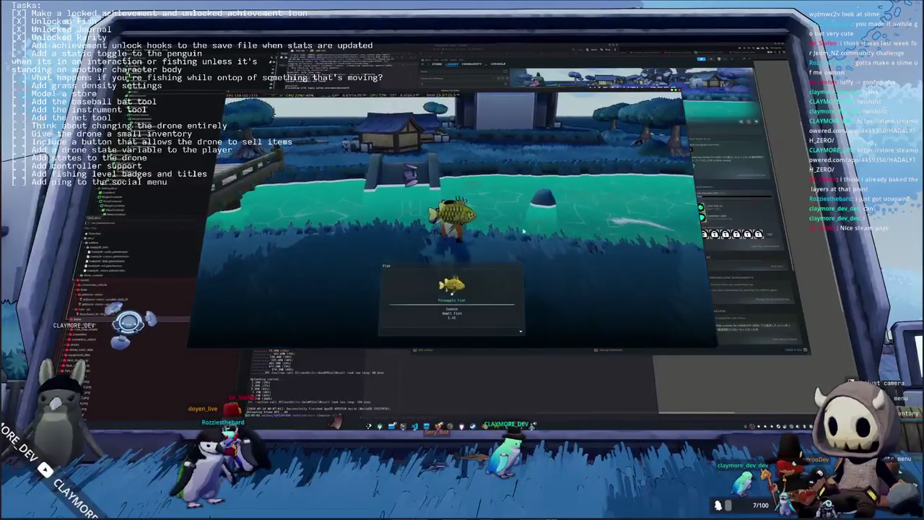
key(w)
key(w)
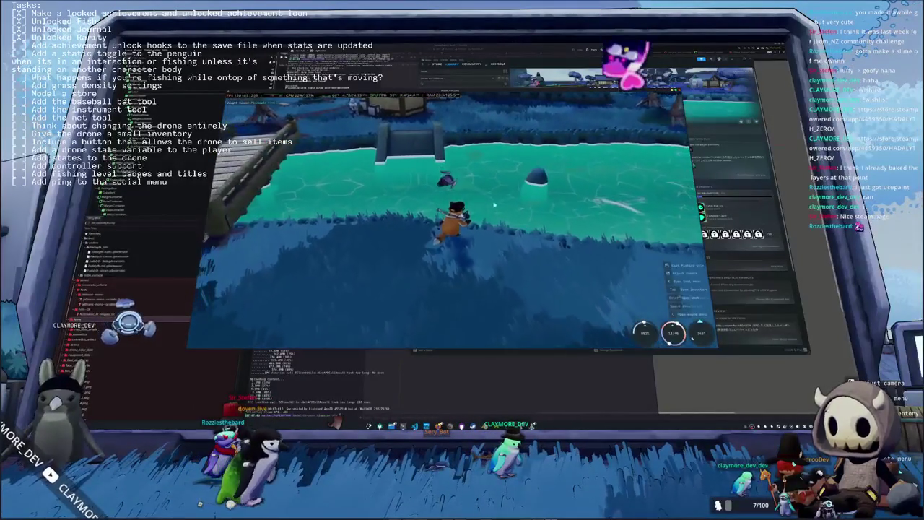
Cast and land the yellow shark with Right-Left-Right, then walk toward the bridge and recast.
click(511, 259)
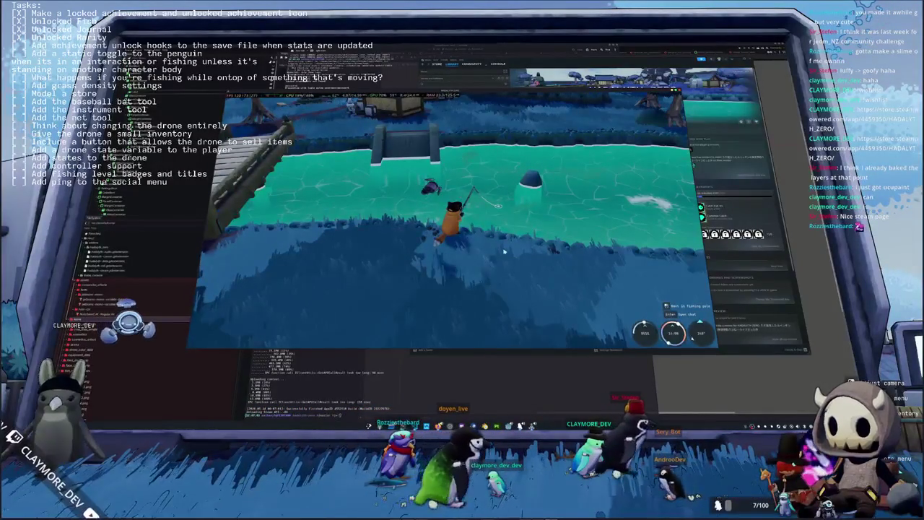
click(517, 245)
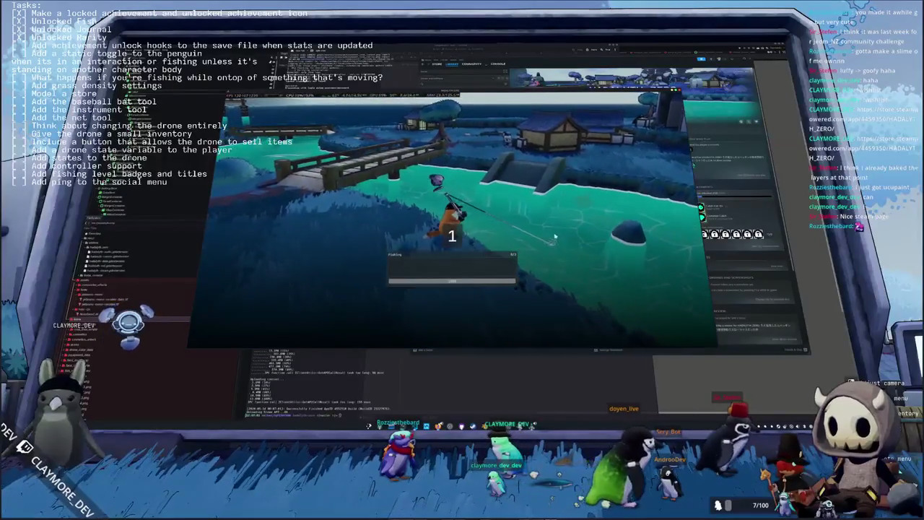
key(Right)
key(Right)
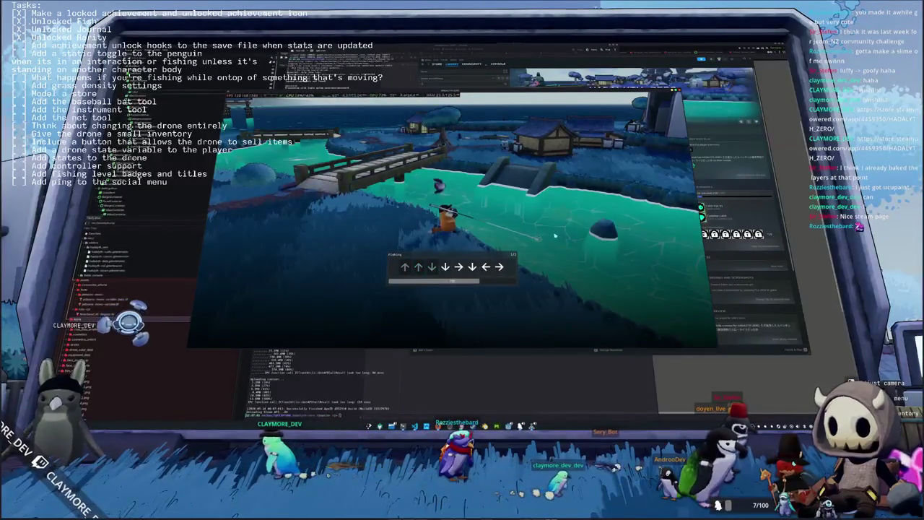
key(Left)
key(Right)
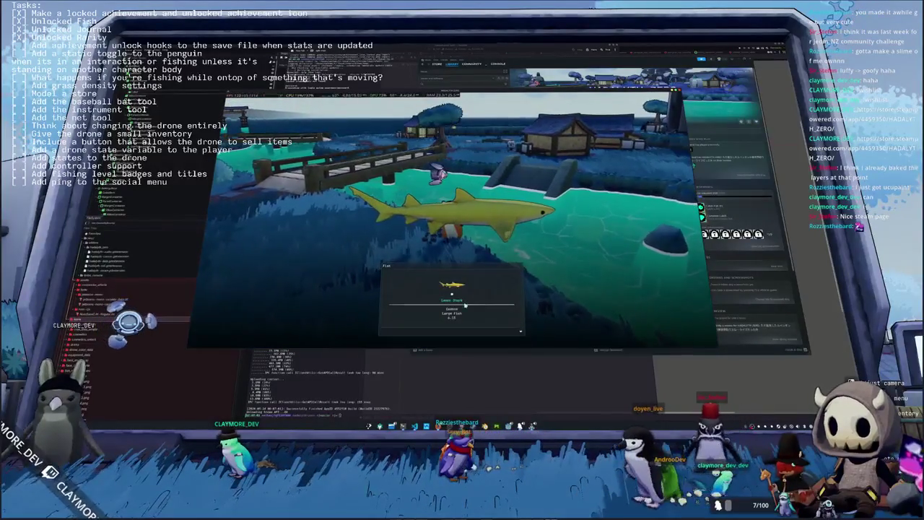
key(w)
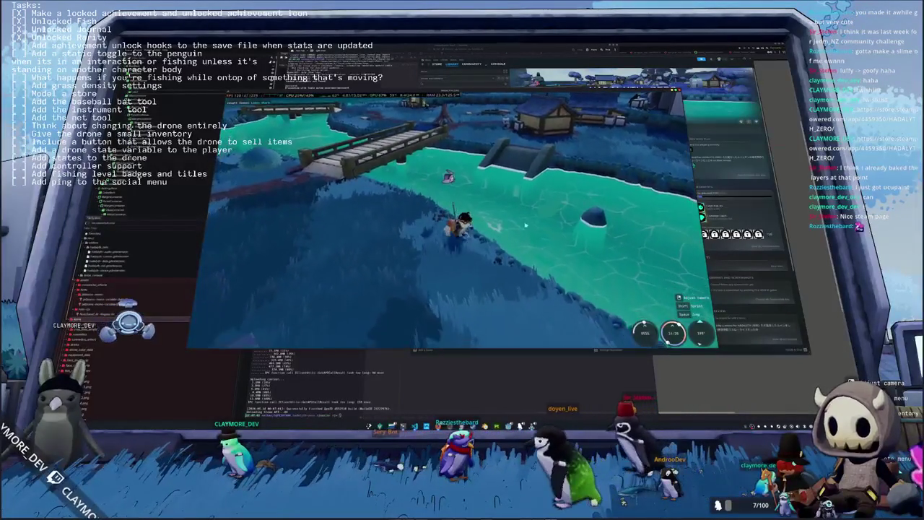
click(508, 237)
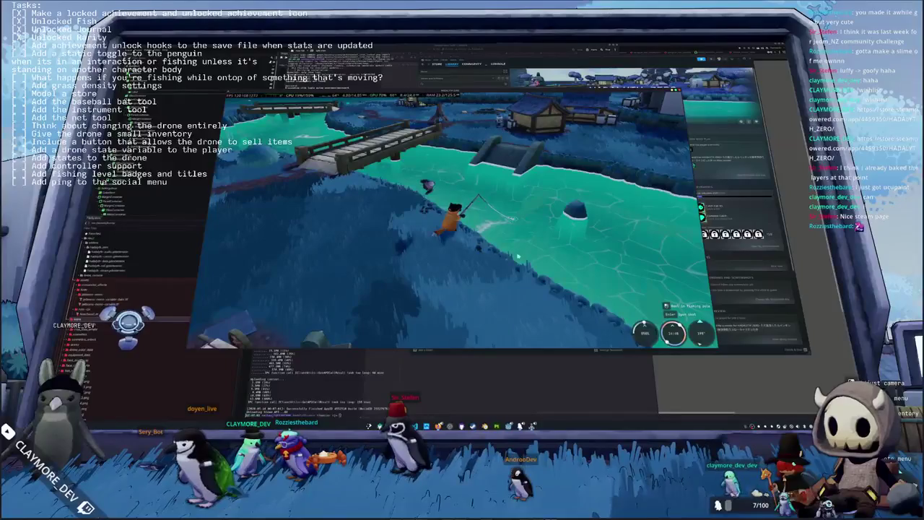
Reel in a Pineapple Fish with the Up arrow, then open the Steam achievements overlay.
click(517, 255)
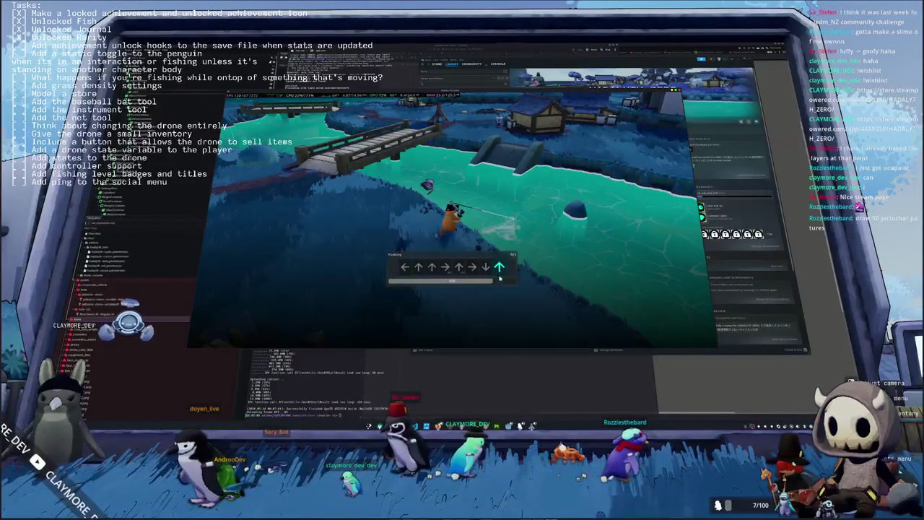
key(Up)
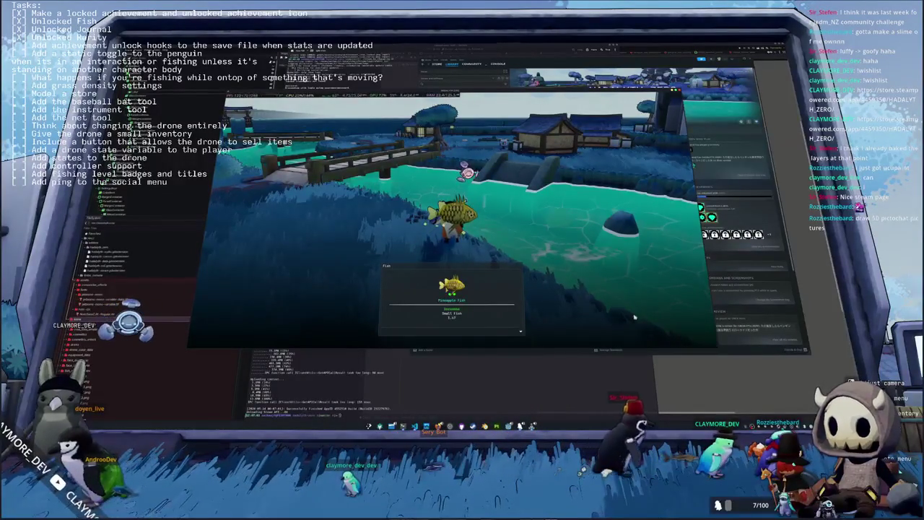
key(shift+Tab)
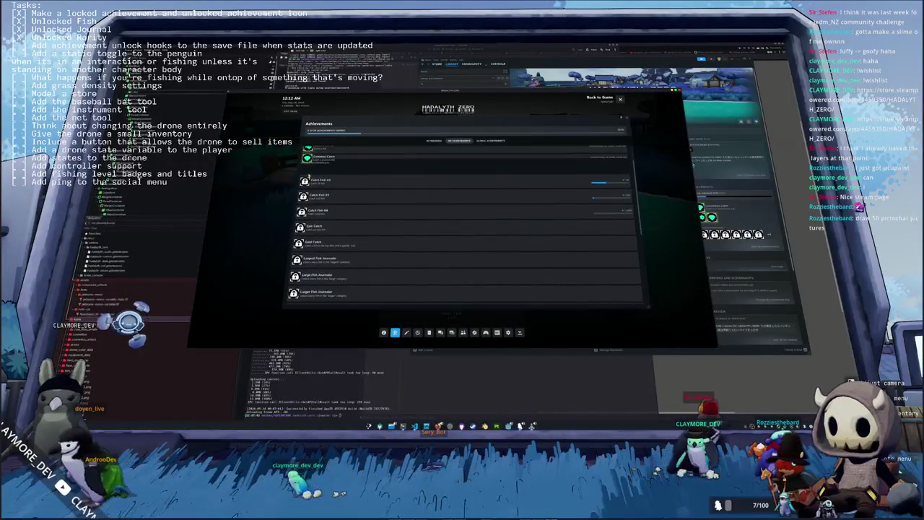
Close the achievements overlay and dismiss the fish catch card.
key(shift+Tab)
click(360, 196)
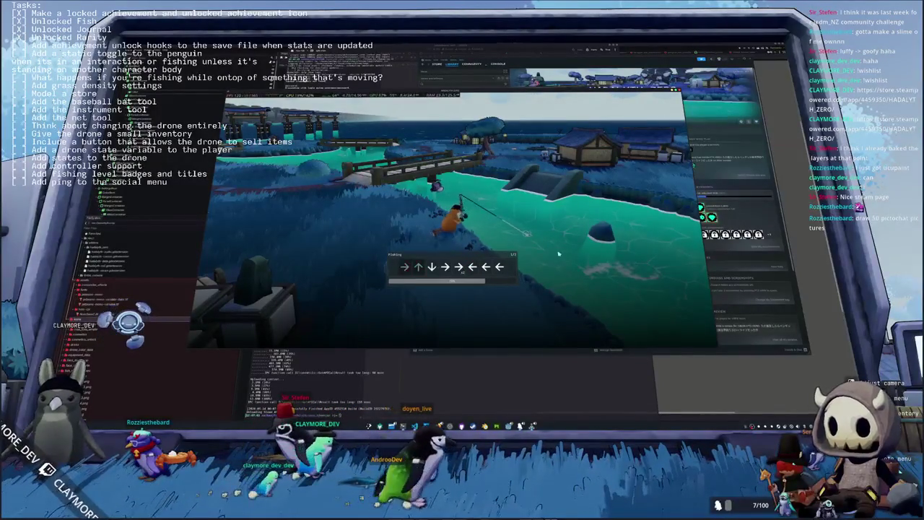
Land two large fish using the Right-Left arrow prompt and walk the bank toward the bridge.
key(Right)
key(Left)
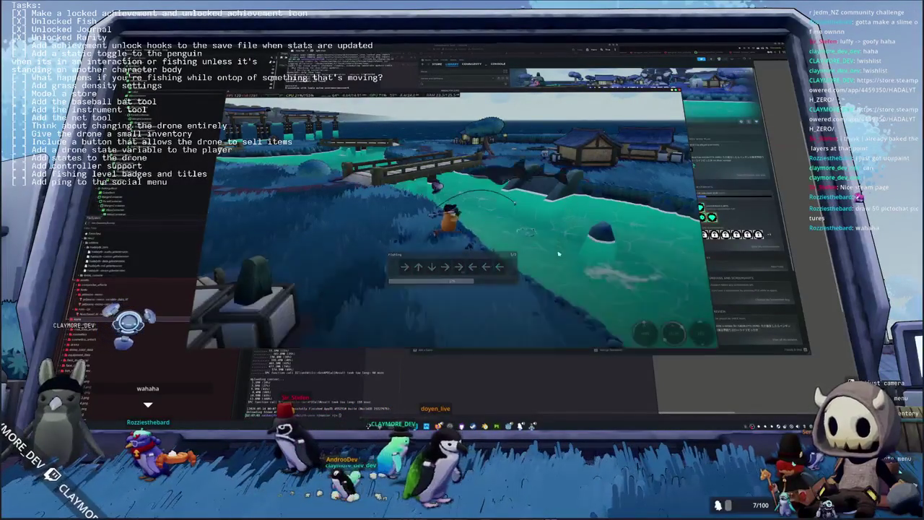
key(w)
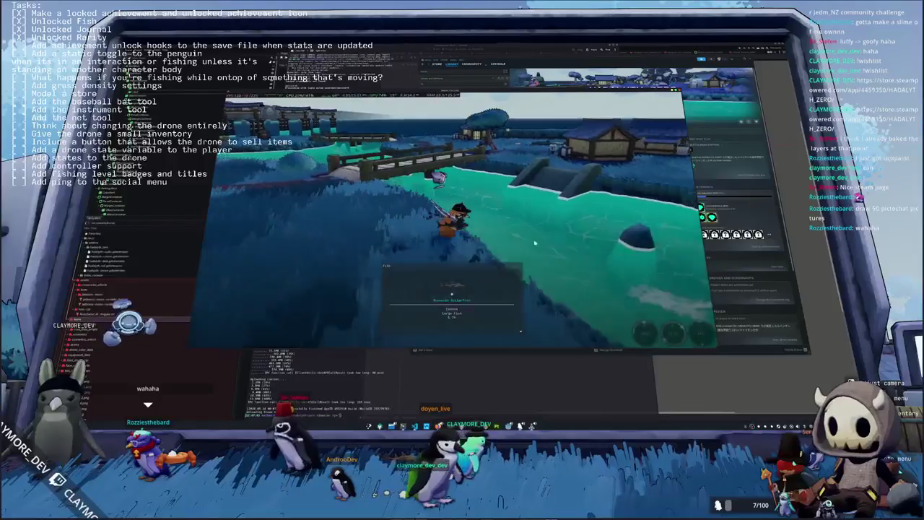
key(w)
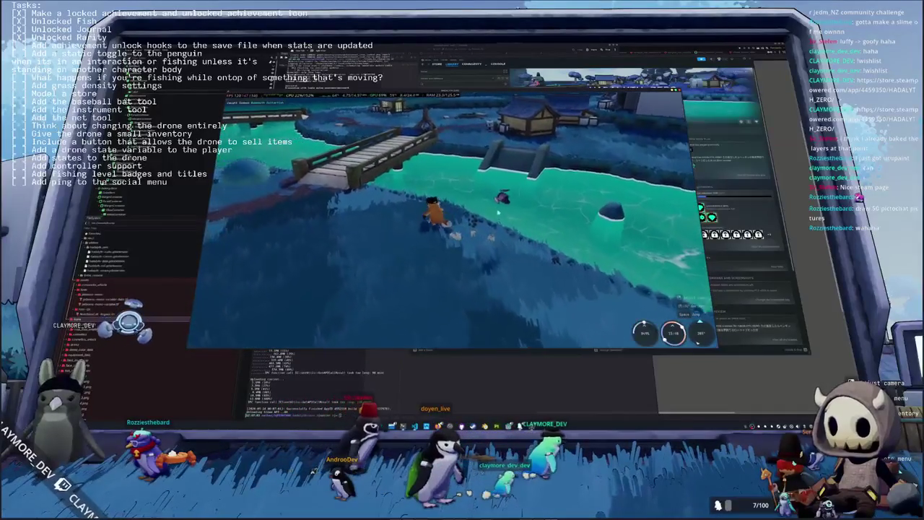
key(w)
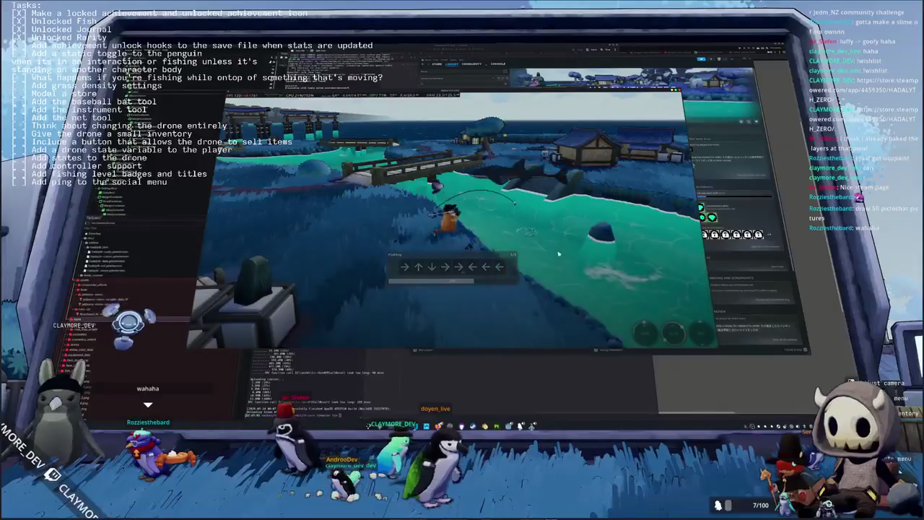
click(539, 244)
key(w)
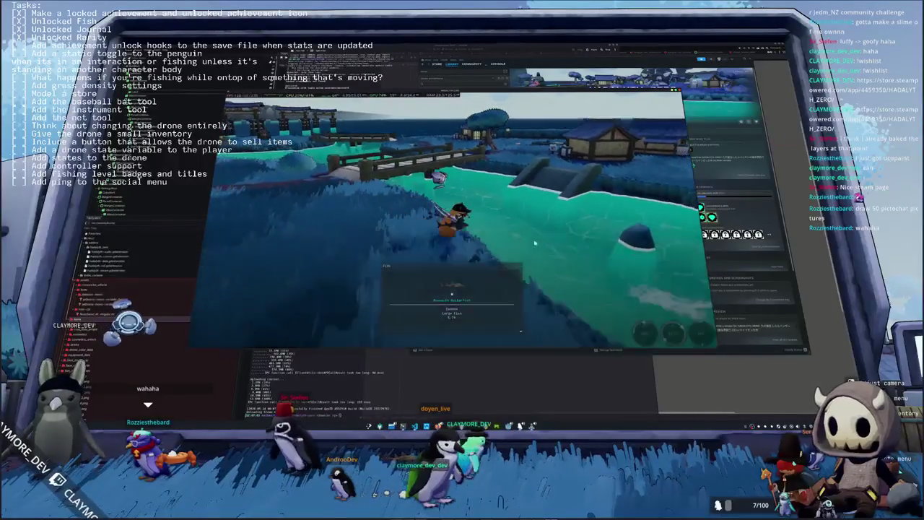
key(w)
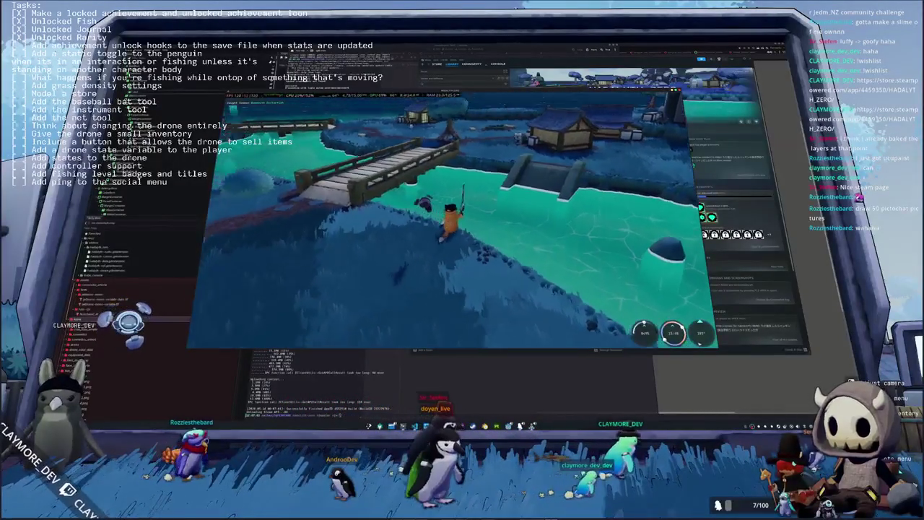
Cast and land a Siamese Giant Carp with Right-Down-Up, then quit to the desktop.
click(570, 253)
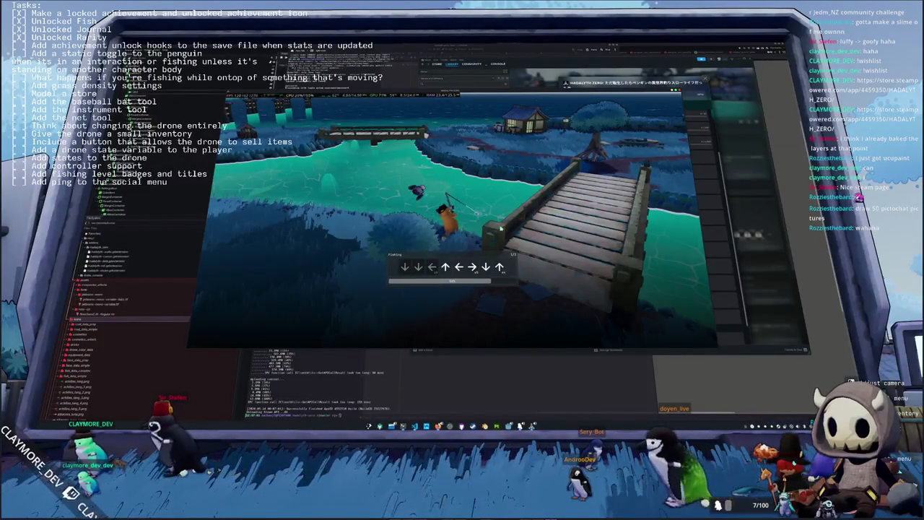
key(Right)
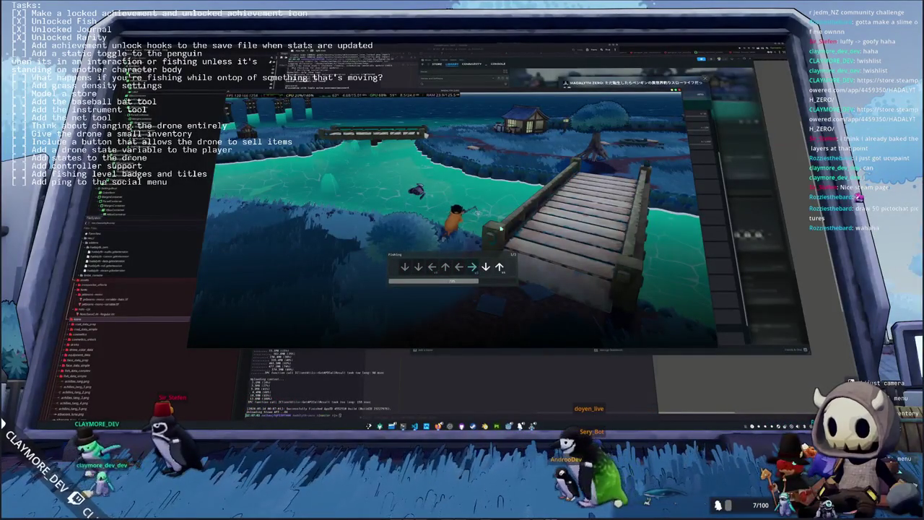
key(Down)
key(Up)
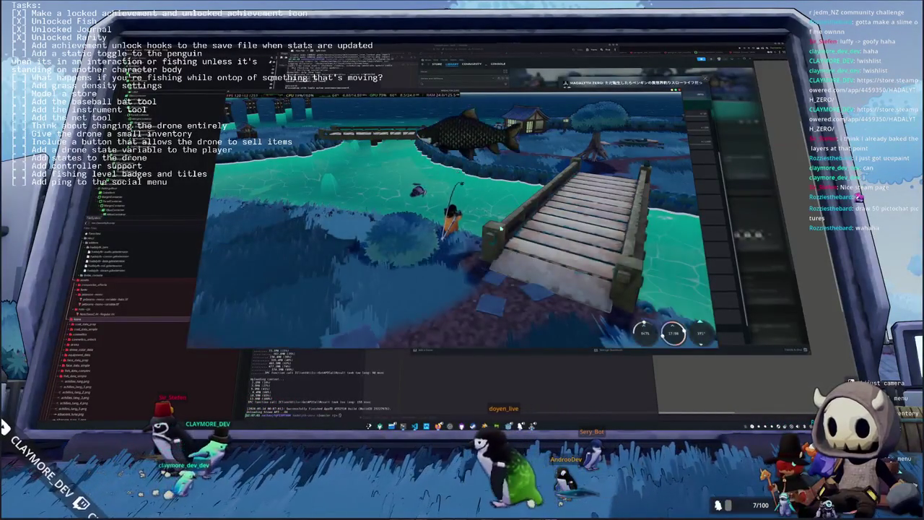
key(Escape)
click(460, 220)
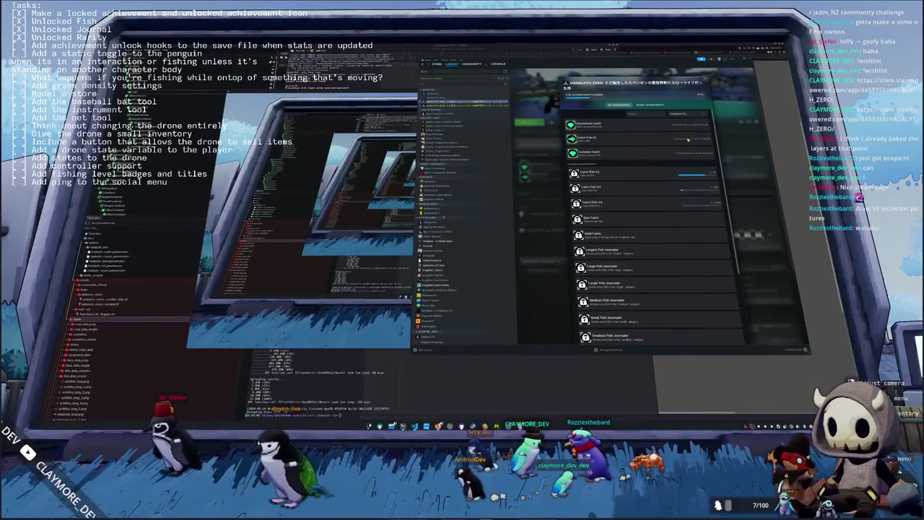
Close the achievements view and open HADALYTH ZERO's Community Hub from its library page.
click(704, 80)
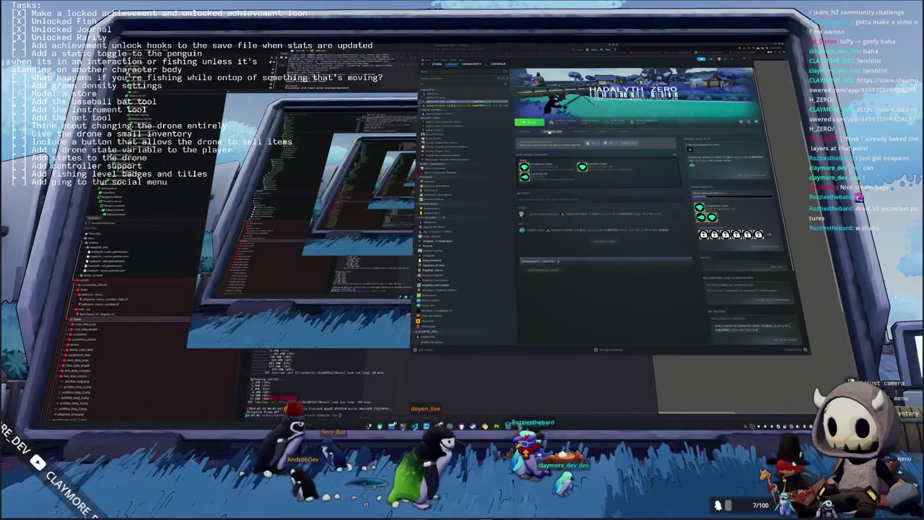
click(549, 132)
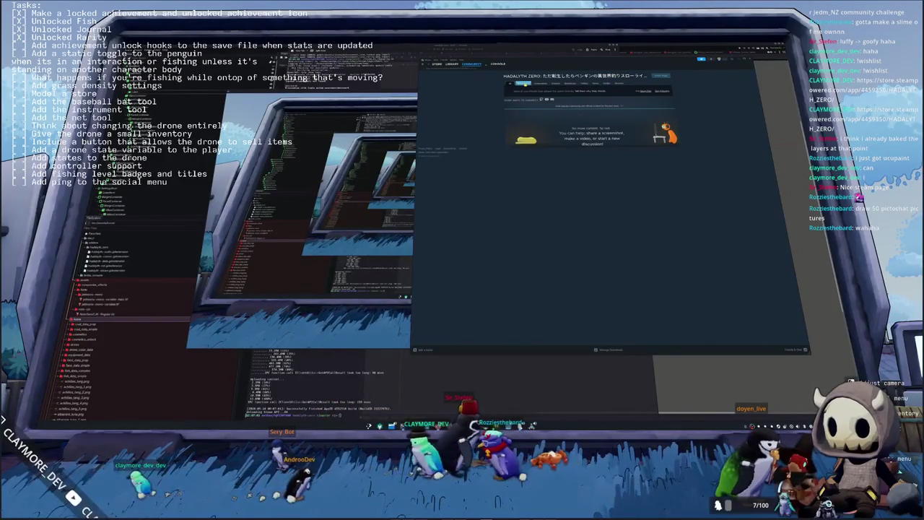
Browse the game's community Screenshots, Guides and All content.
click(541, 86)
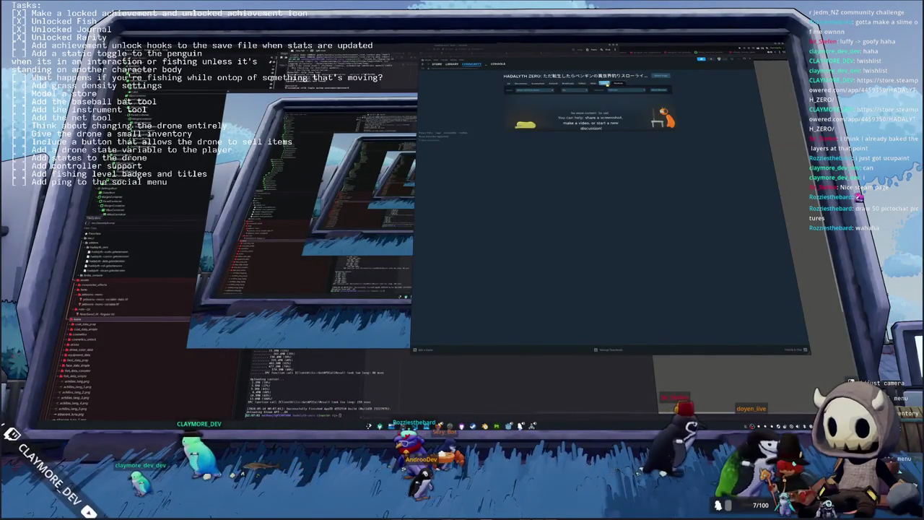
click(605, 84)
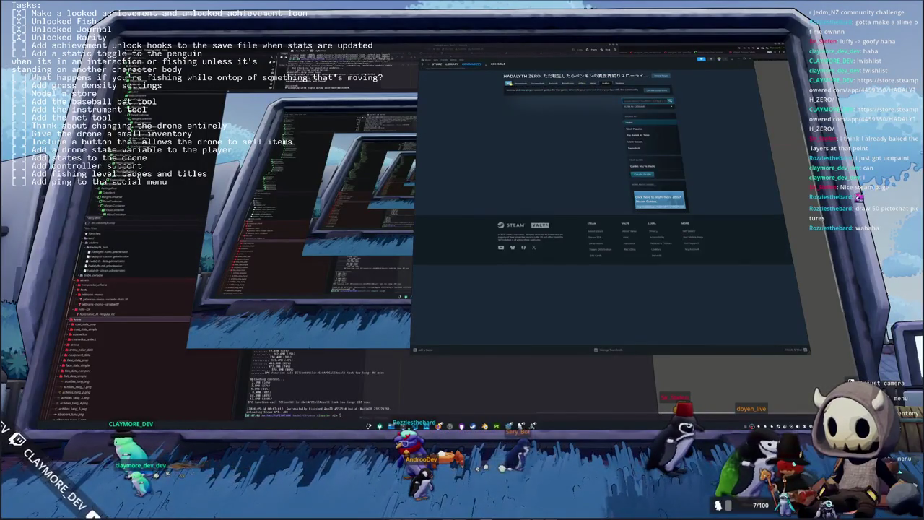
click(509, 84)
Return to the HADALYTH ZERO page in the Steam library via recent games.
mouse_move(470, 64)
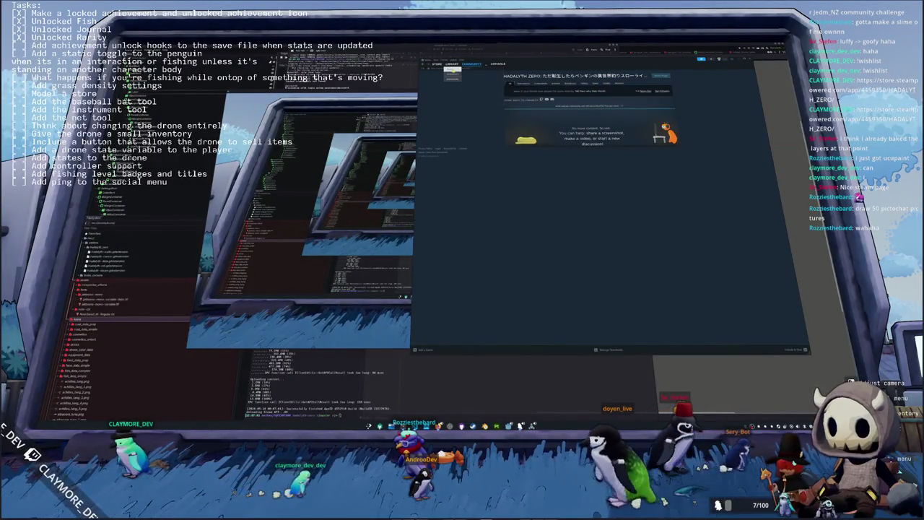
click(452, 64)
click(545, 146)
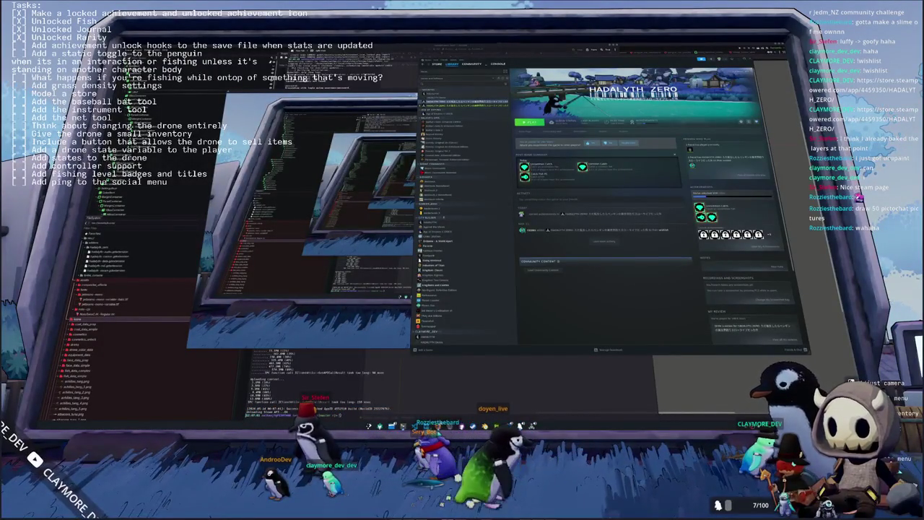
Switch to the browser window showing the Steamworks Steam Leaderboards documentation.
mouse_move(426, 426)
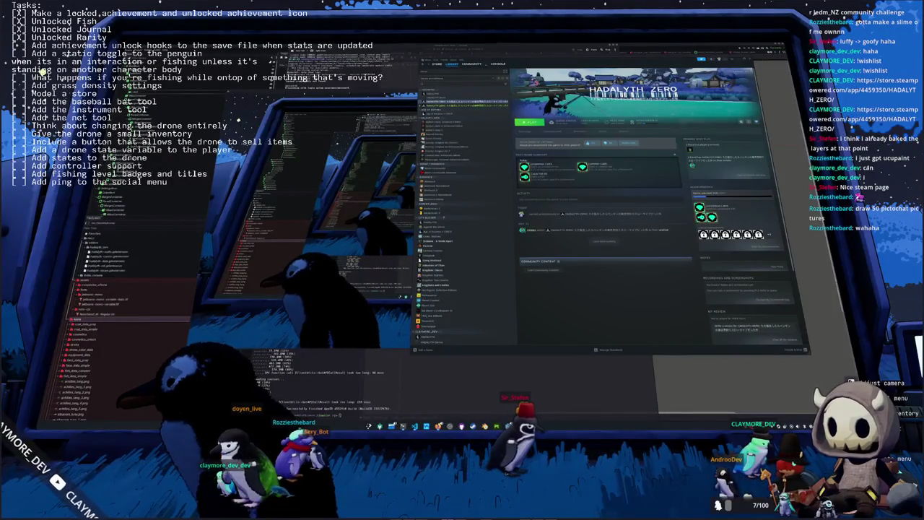
key(alt+Tab)
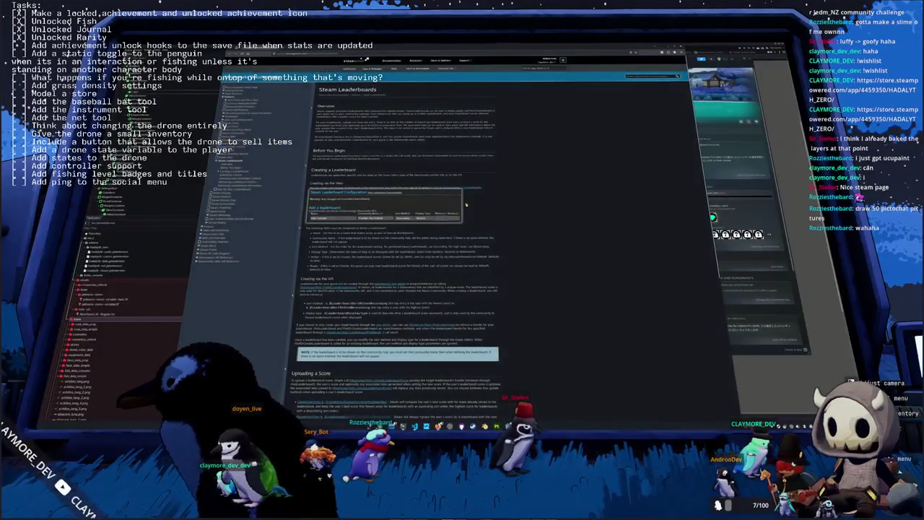
scroll(505, 200, up, 2)
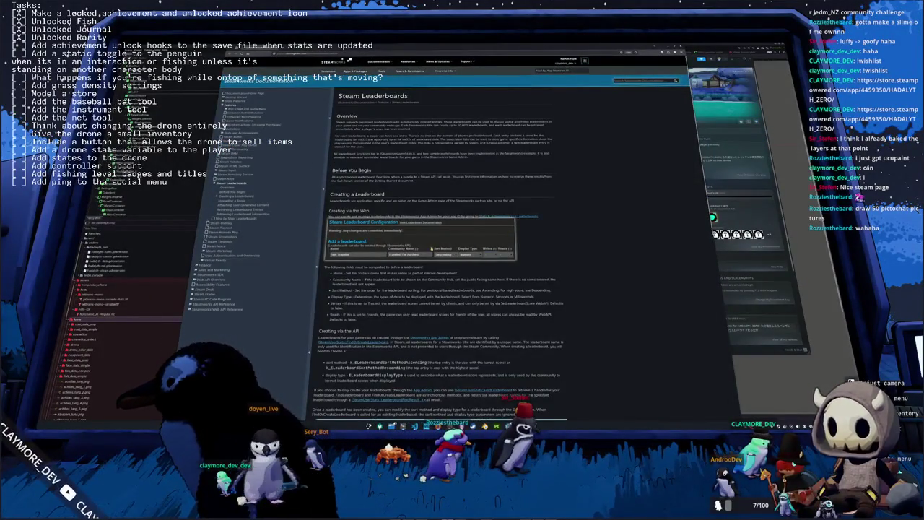
scroll(586, 237, down, 3)
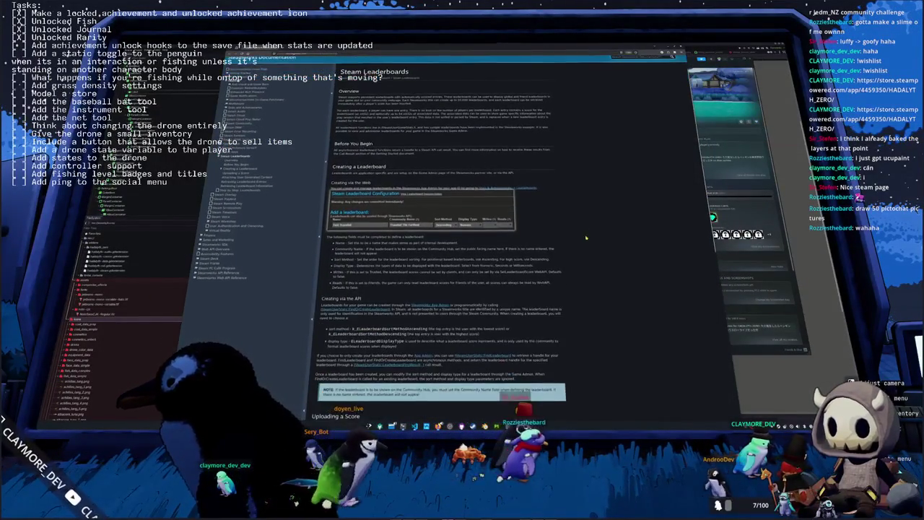
scroll(587, 237, down, 1)
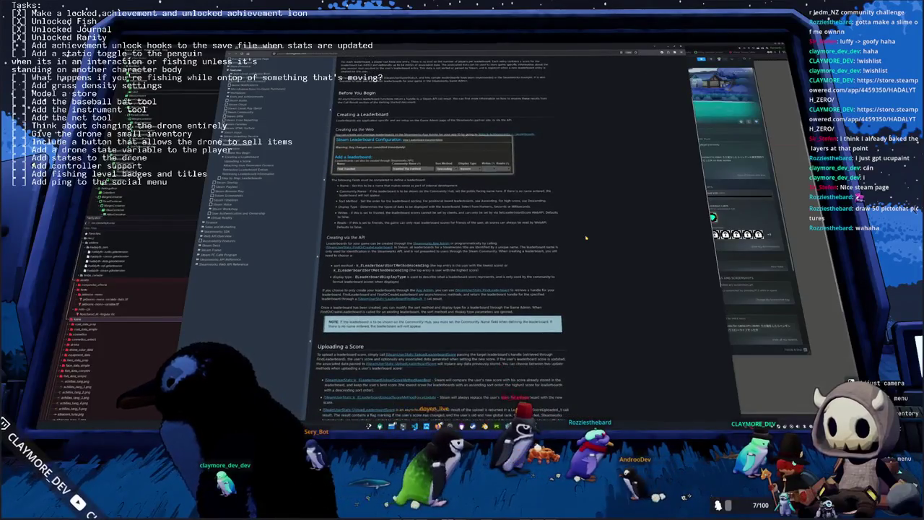
scroll(586, 237, down, 5)
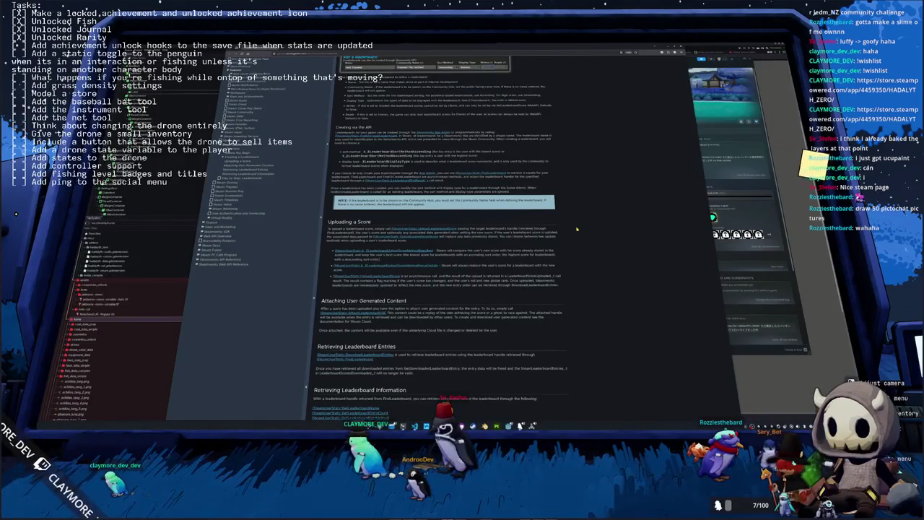
scroll(568, 212, up, 1)
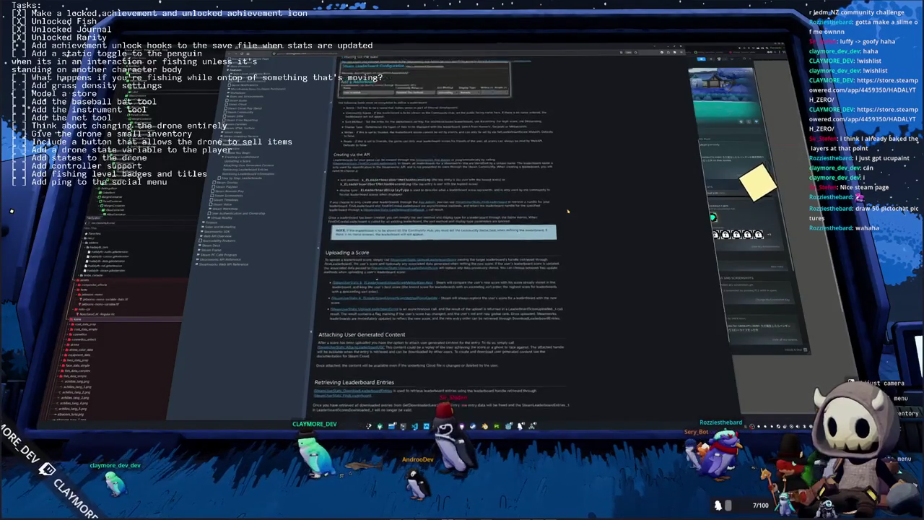
scroll(568, 212, up, 3)
click(714, 224)
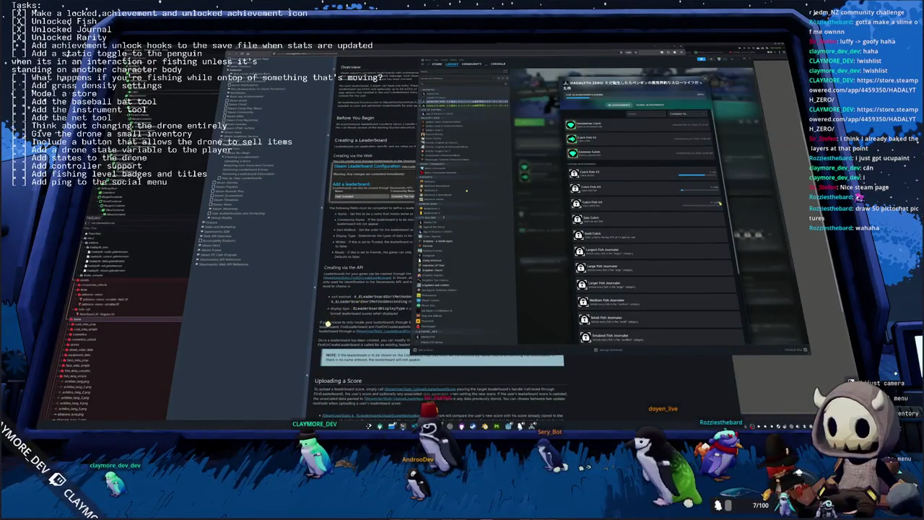
click(420, 228)
scroll(419, 229, up, 1)
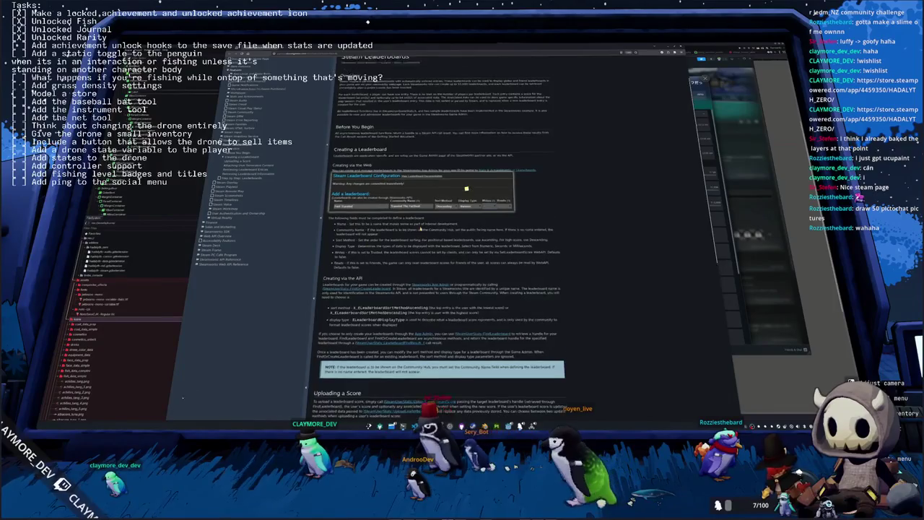
scroll(420, 228, up, 2)
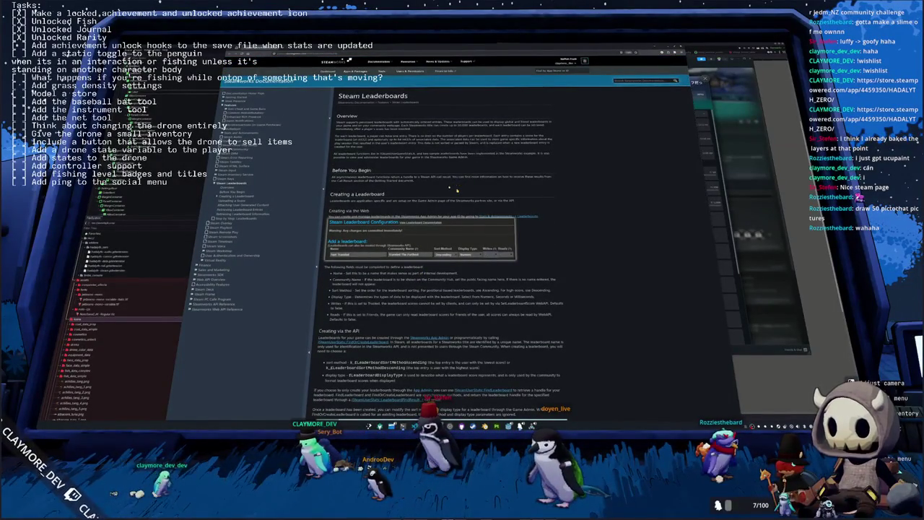
scroll(578, 194, down, 1)
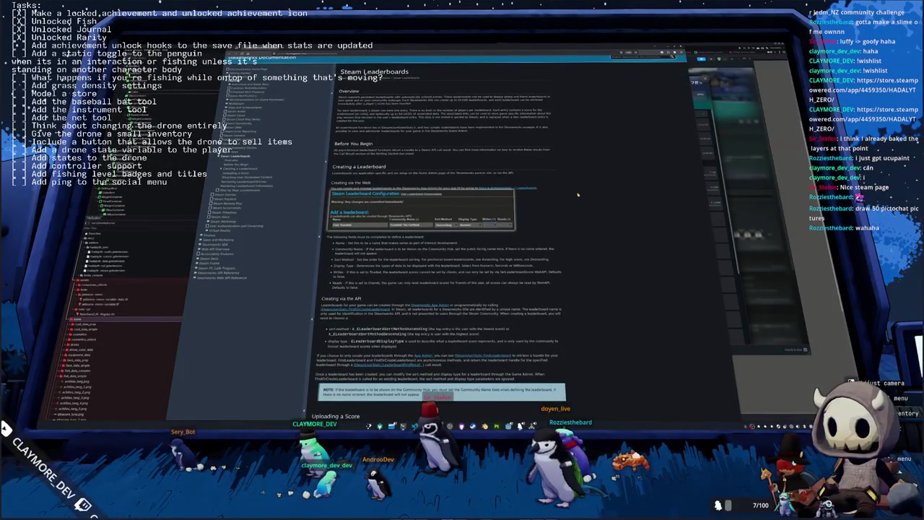
scroll(577, 194, down, 1)
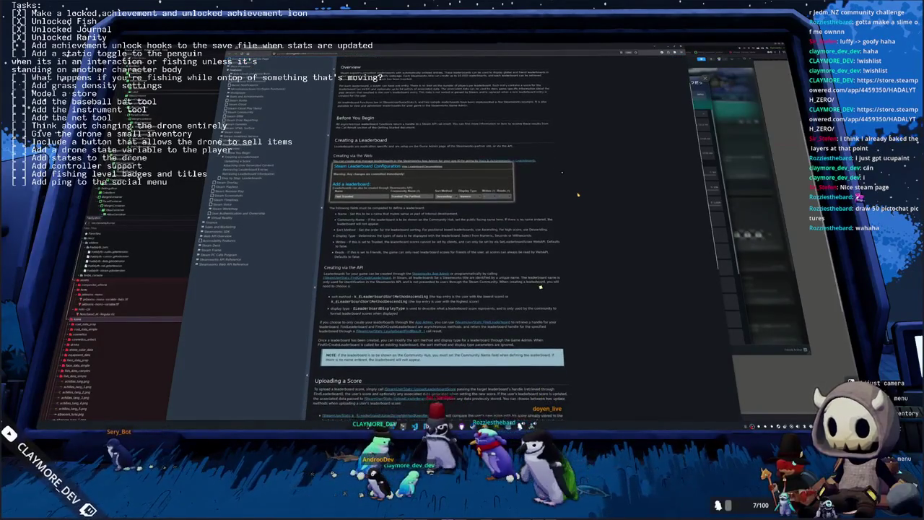
scroll(577, 194, down, 1)
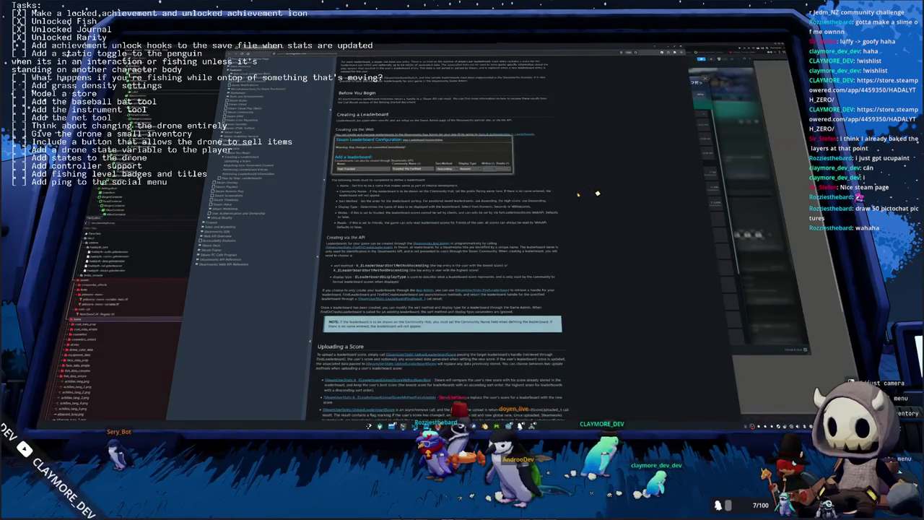
scroll(578, 194, down, 1)
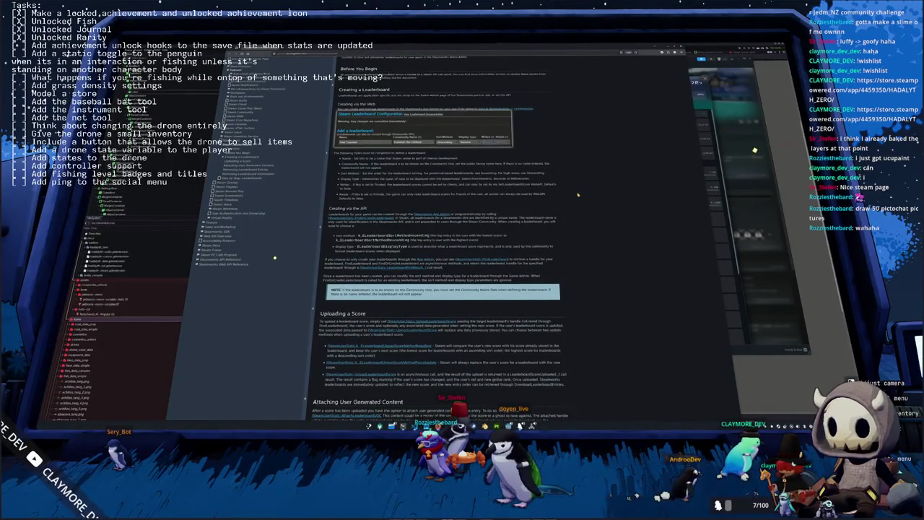
scroll(578, 194, down, 1)
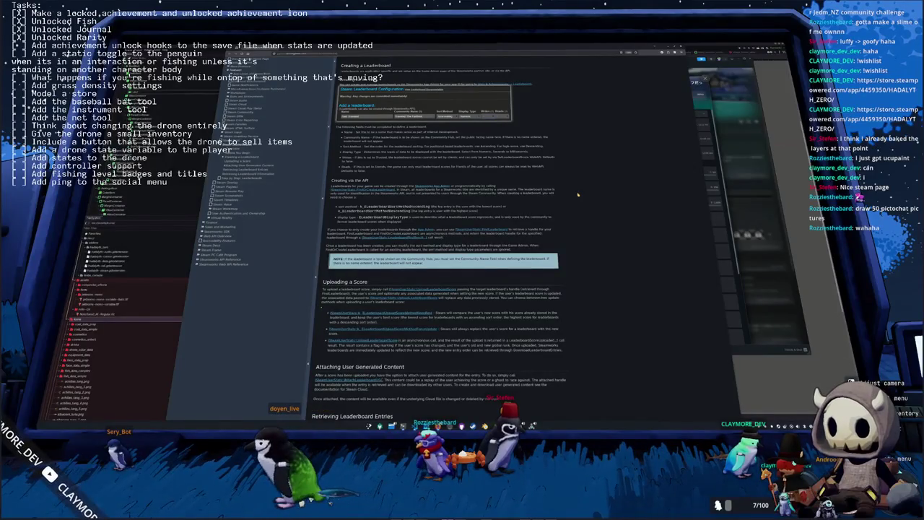
scroll(577, 195, down, 1)
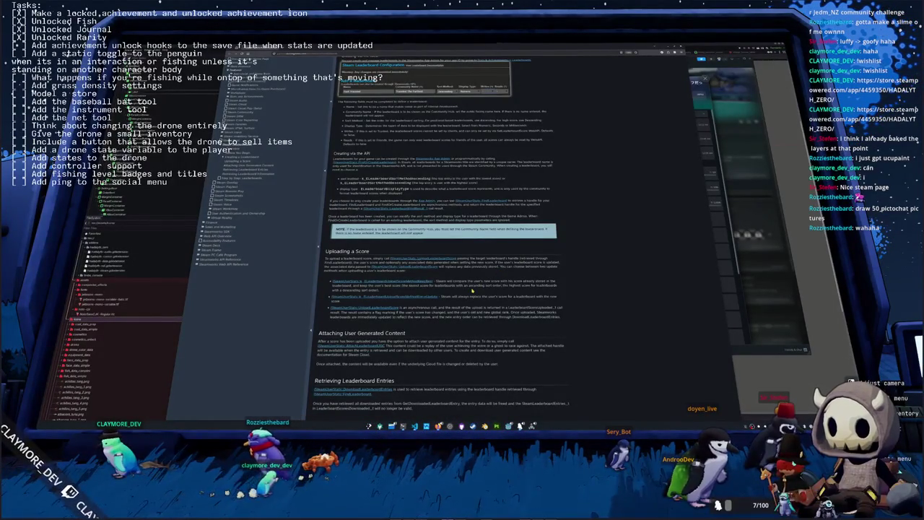
scroll(473, 290, down, 2)
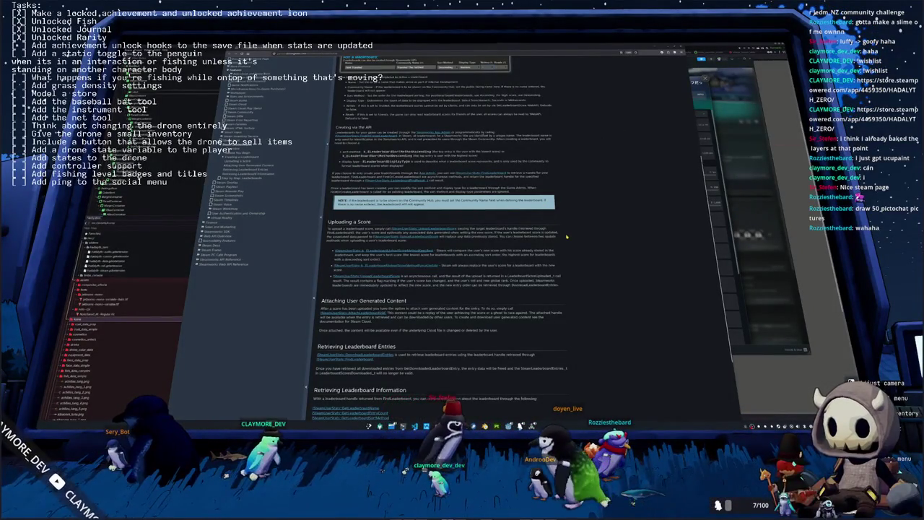
scroll(563, 231, down, 2)
scroll(570, 235, up, 5)
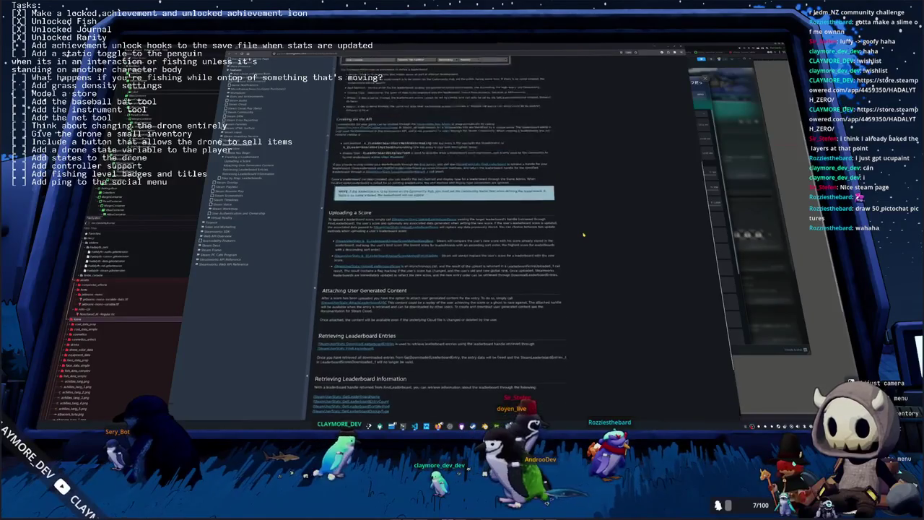
scroll(583, 234, up, 2)
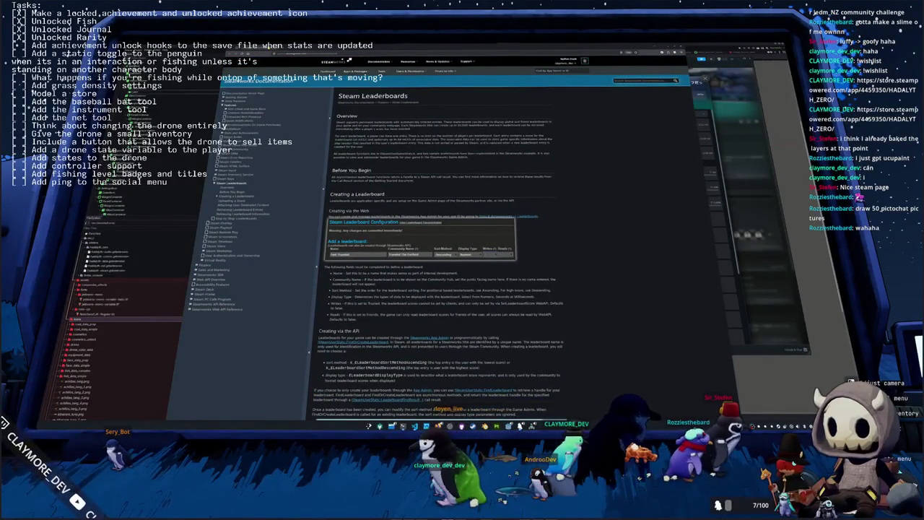
key(alt+Tab)
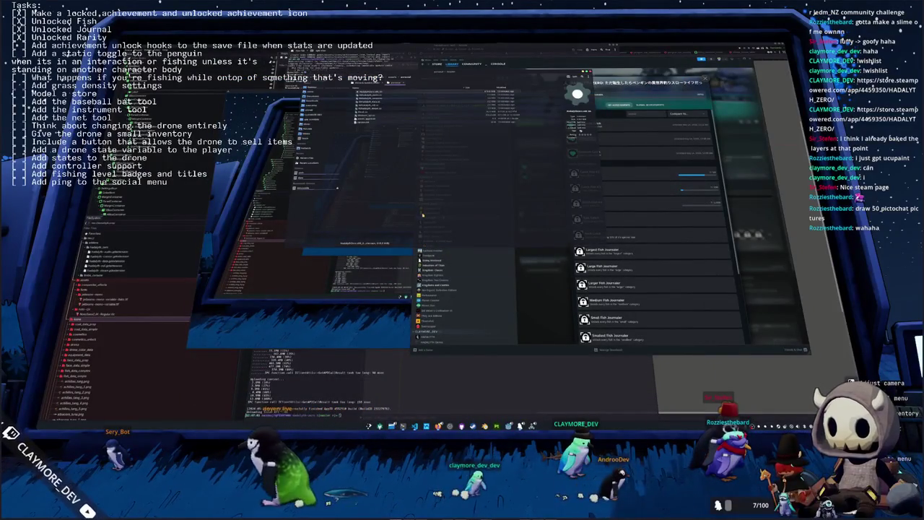
Open the HADALYTH ZERO data file from Dolphin and set stat_fish_caught to 100.
key(alt+Tab)
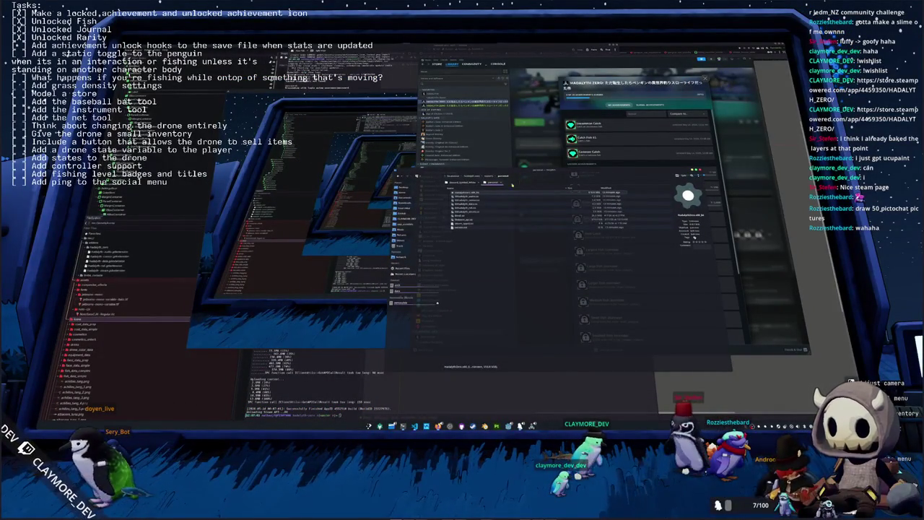
click(404, 224)
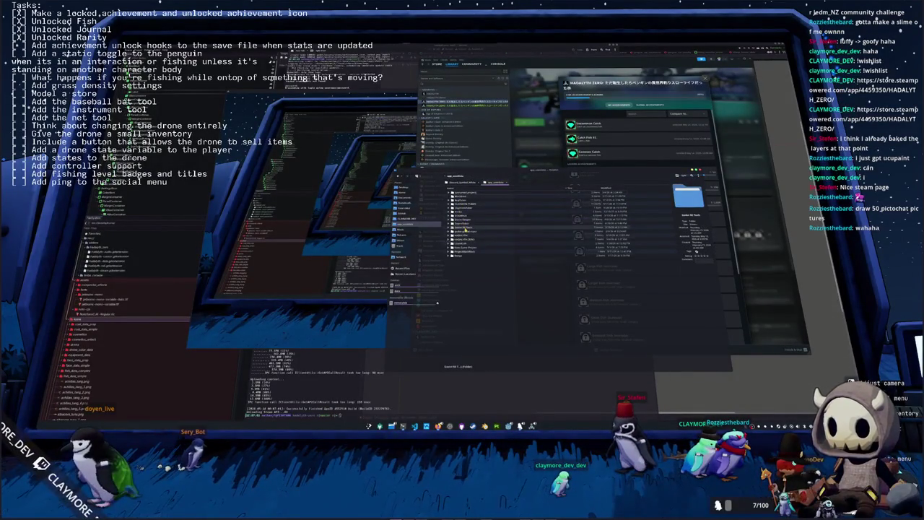
double_click(464, 230)
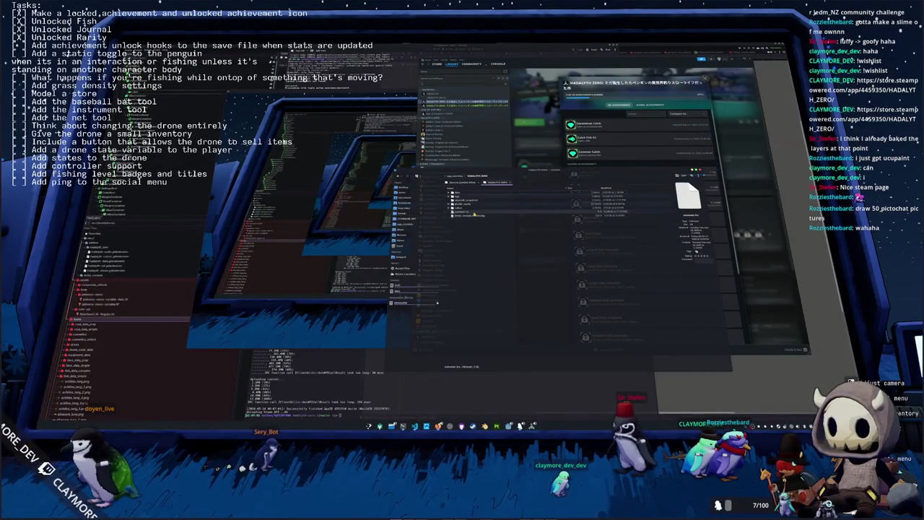
click(465, 199)
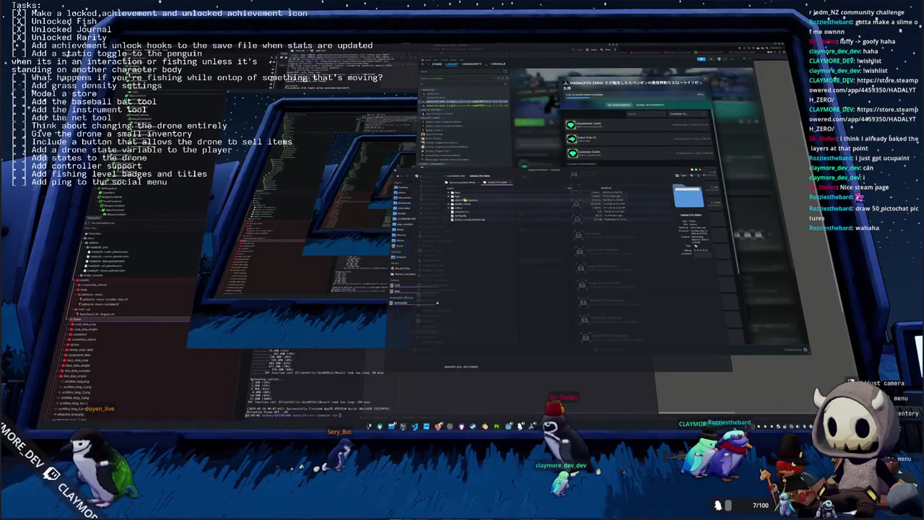
double_click(466, 223)
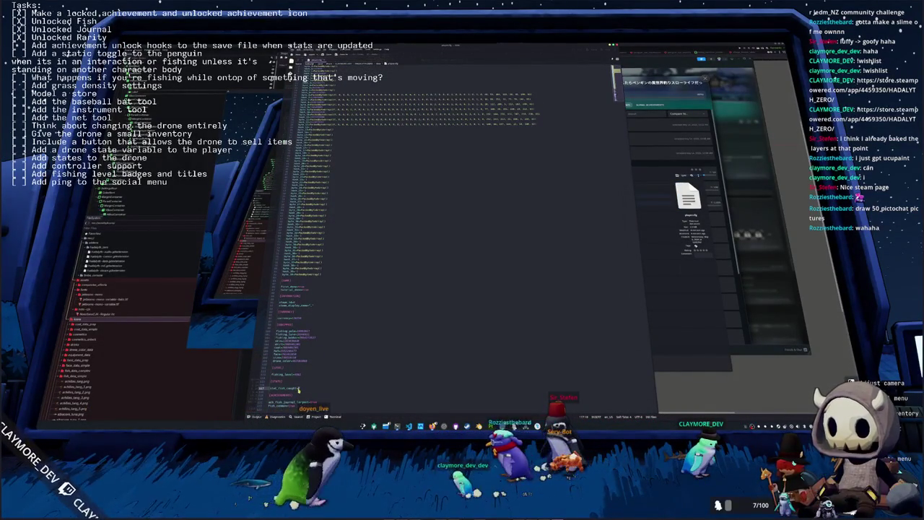
text(=)
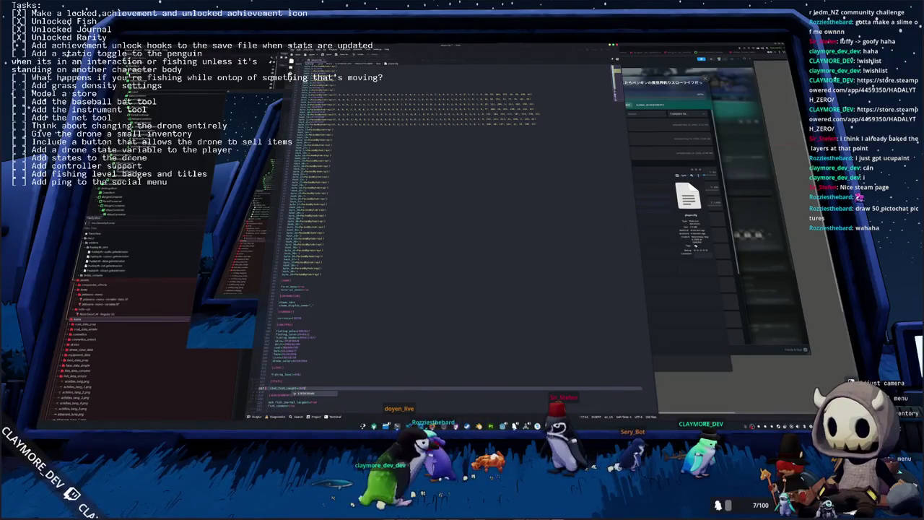
text(100)
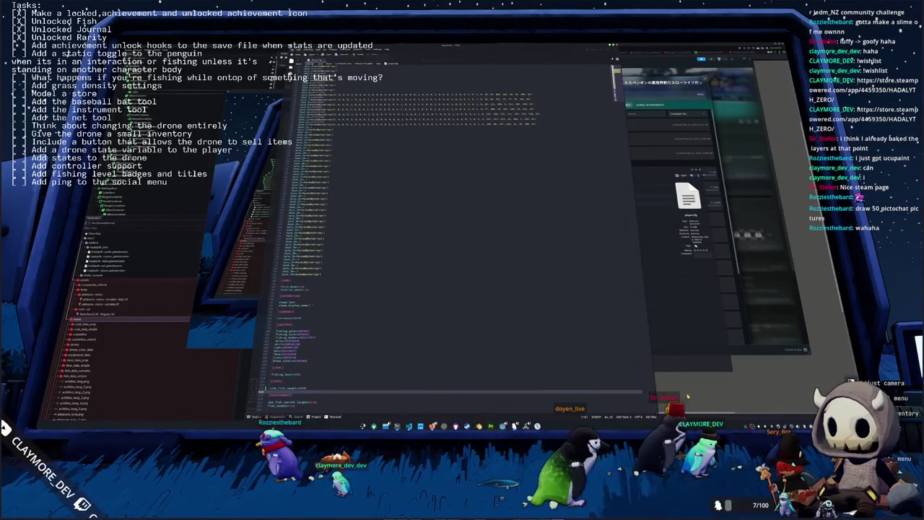
key(alt+Tab)
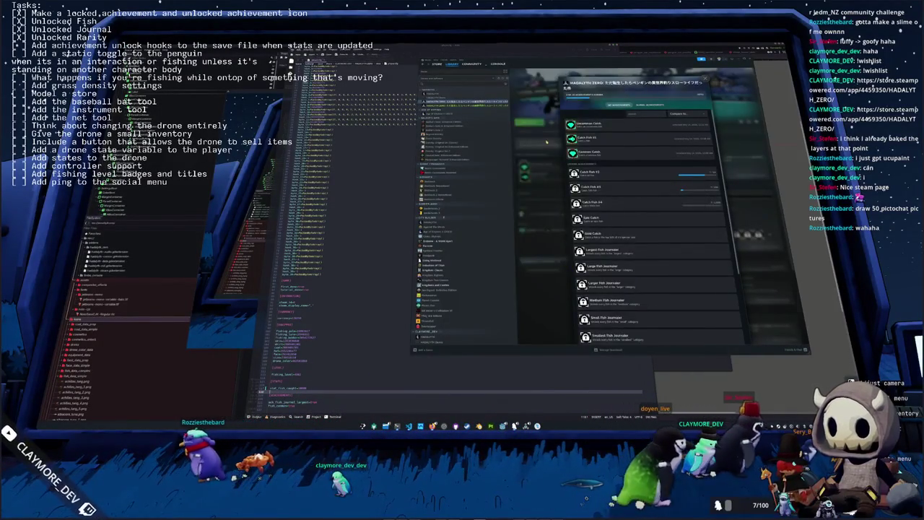
Close the achievements popup, launch Hadalyth Zero and start a Singleplayer game.
click(547, 141)
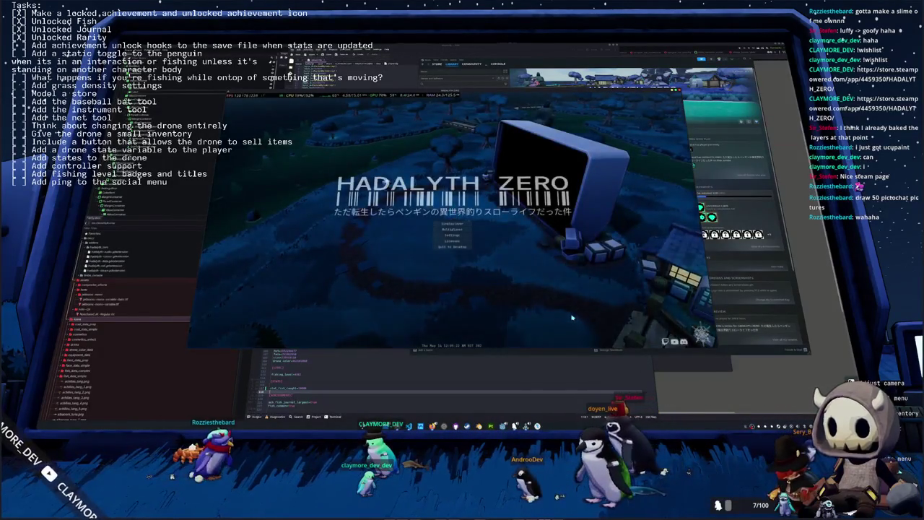
click(459, 225)
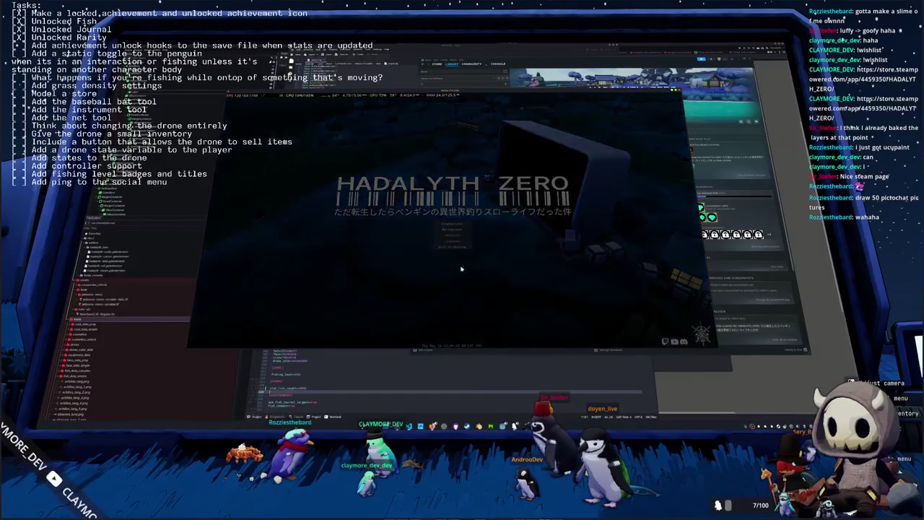
Walk through the village to the bench by the bridge, sit down and check achievements.
key(w)
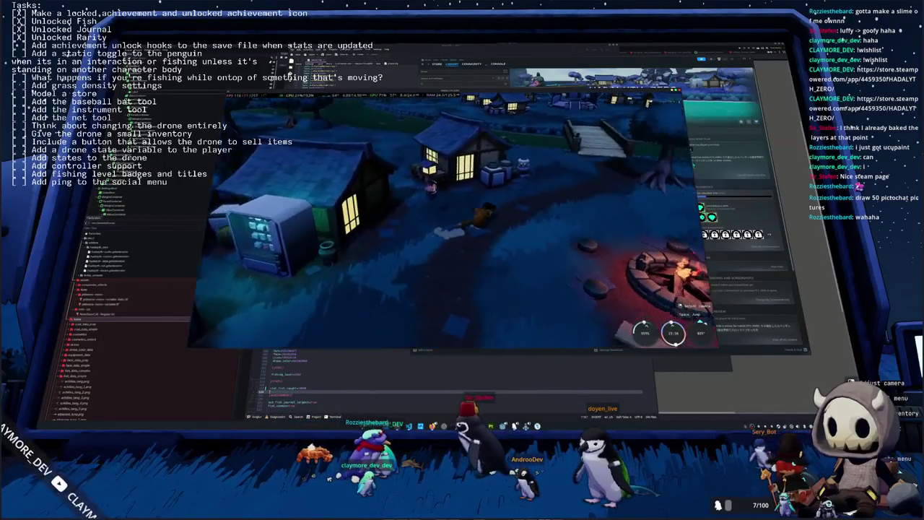
key(w)
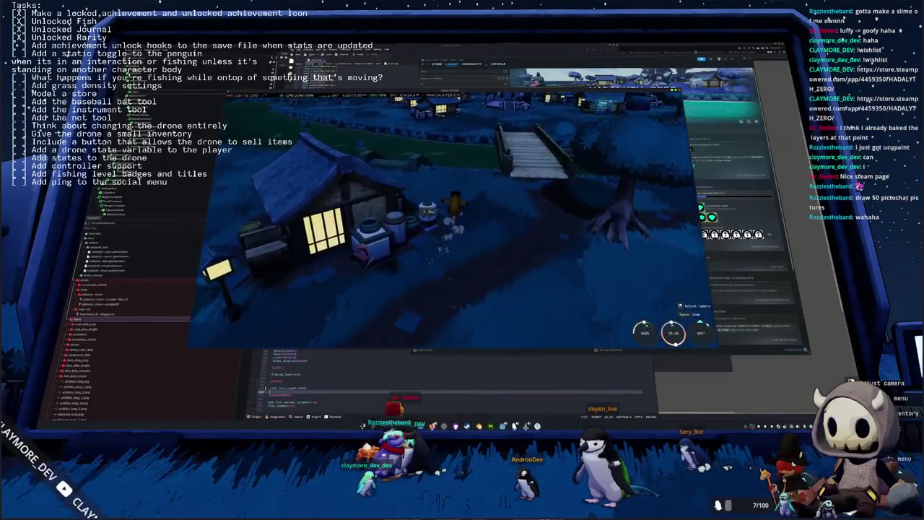
key(w)
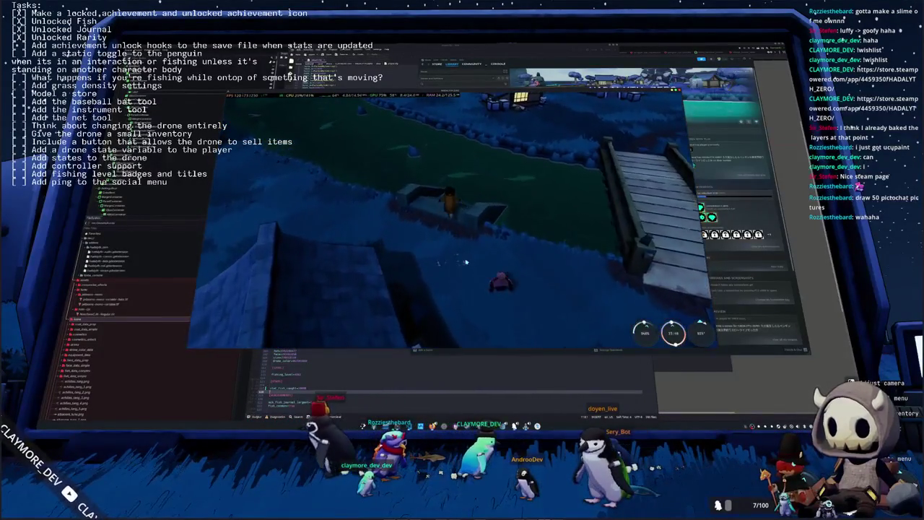
key(e)
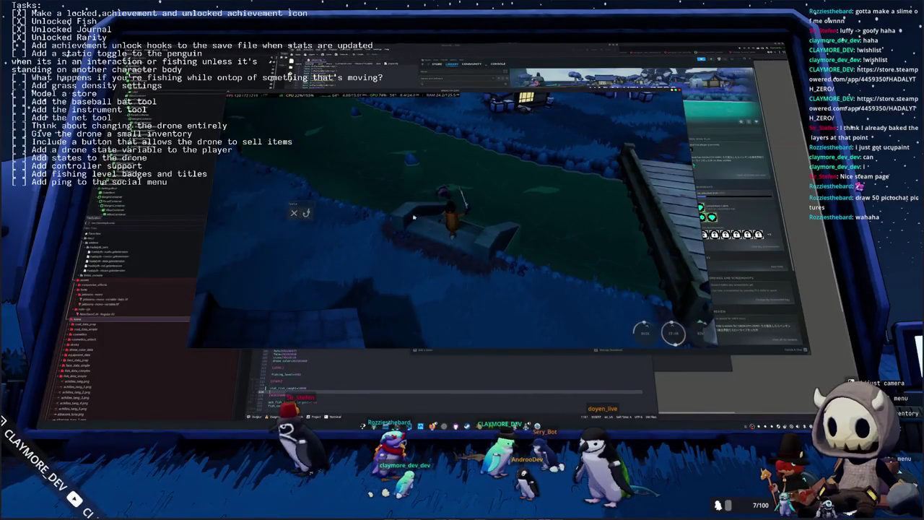
key(shift+Tab)
key(shift+Tab)
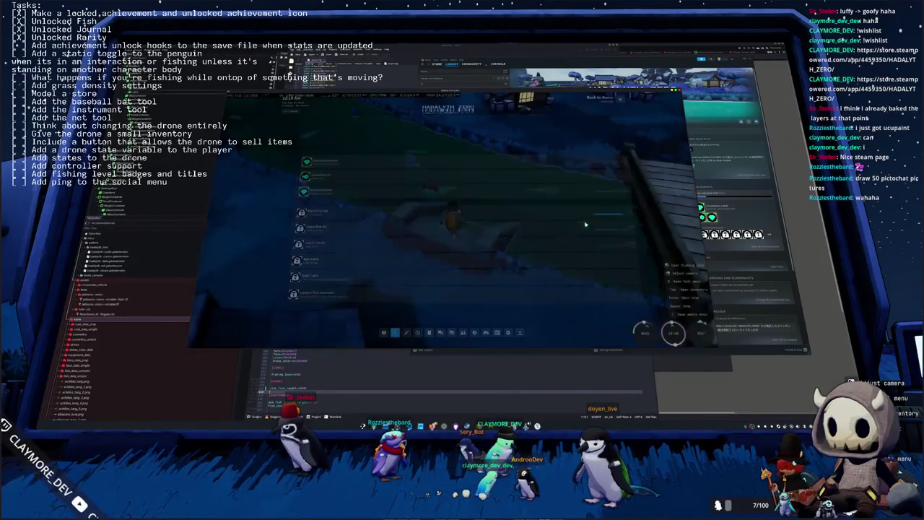
Cast, reel in and complete the arrow sequence to land an Arctic Grayling.
click(373, 188)
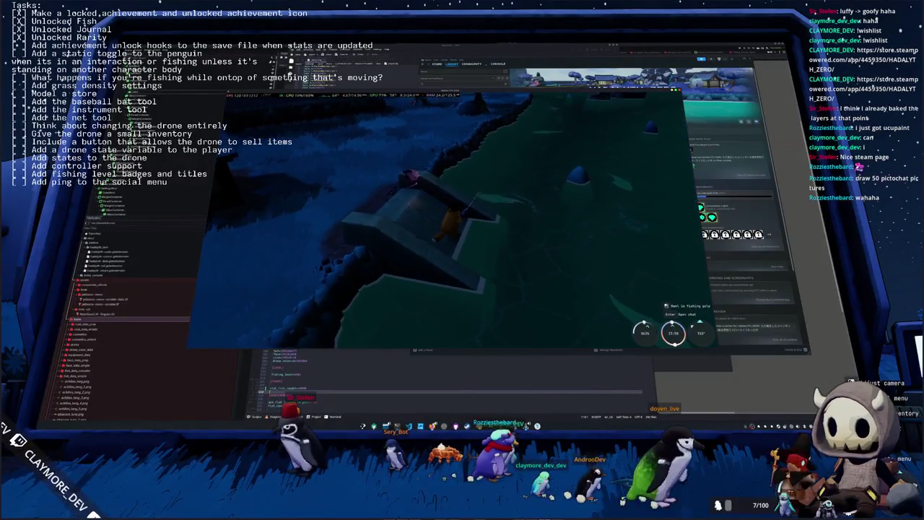
click(525, 272)
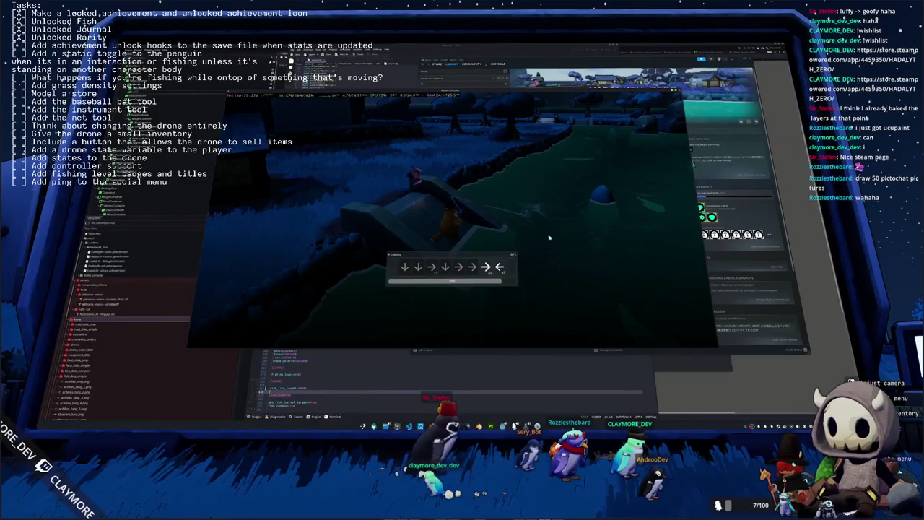
key(Left)
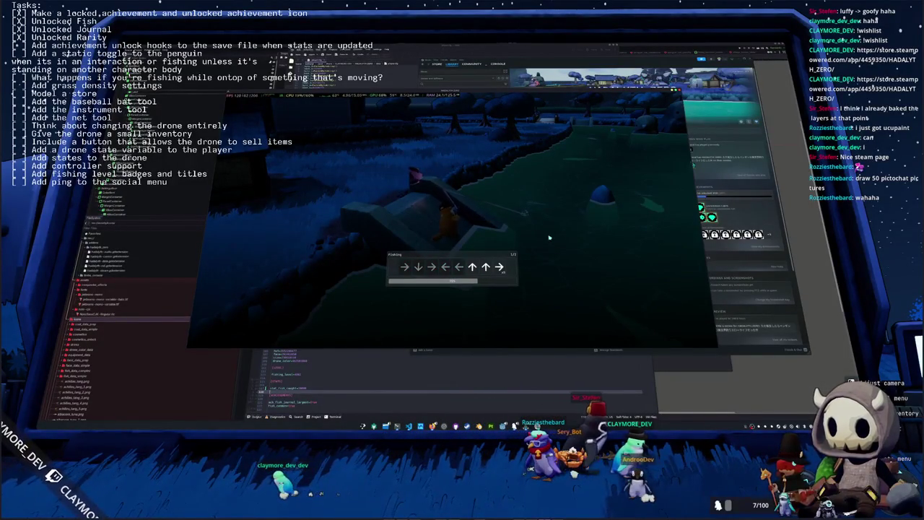
key(Right)
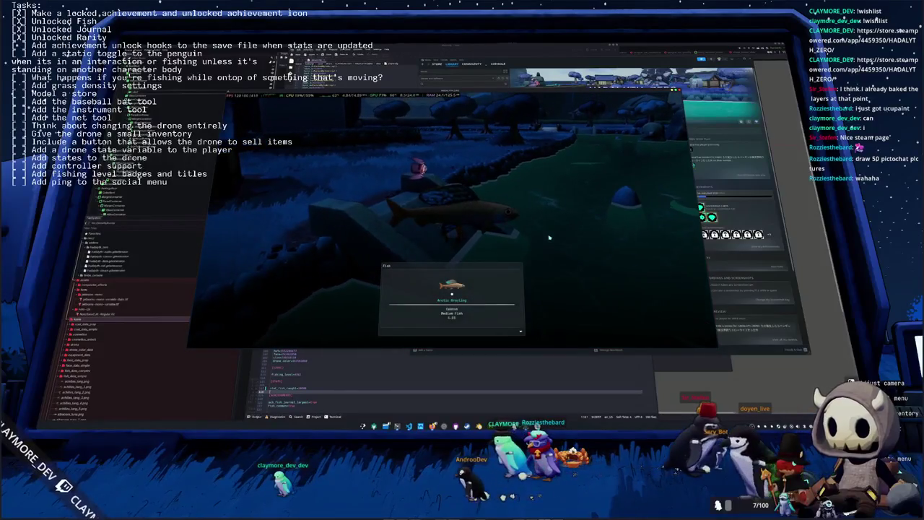
Dismiss the catch card, check achievements progress and inventory, then walk left along the ledge.
click(548, 236)
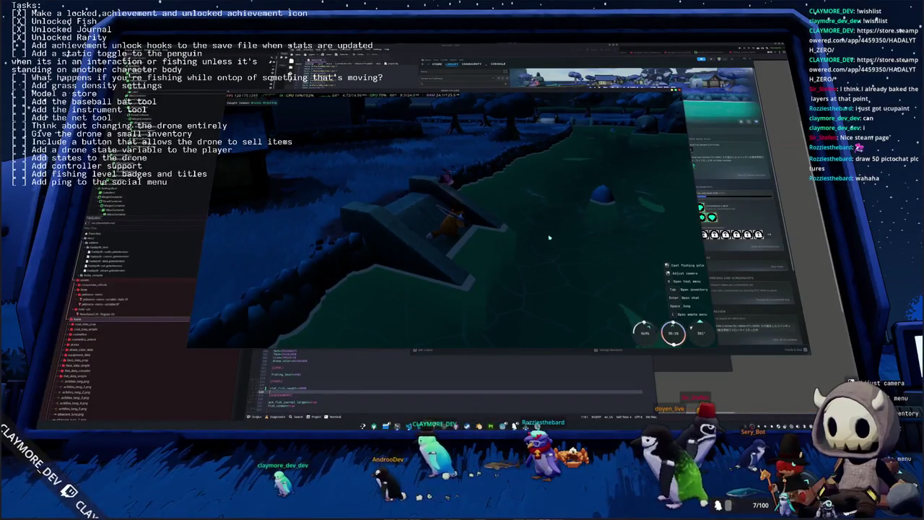
key(shift+Tab)
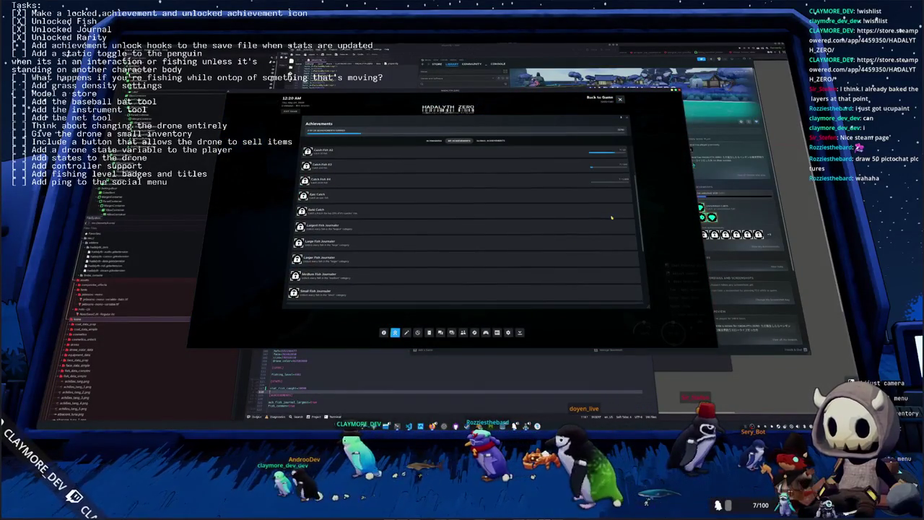
key(shift+Tab)
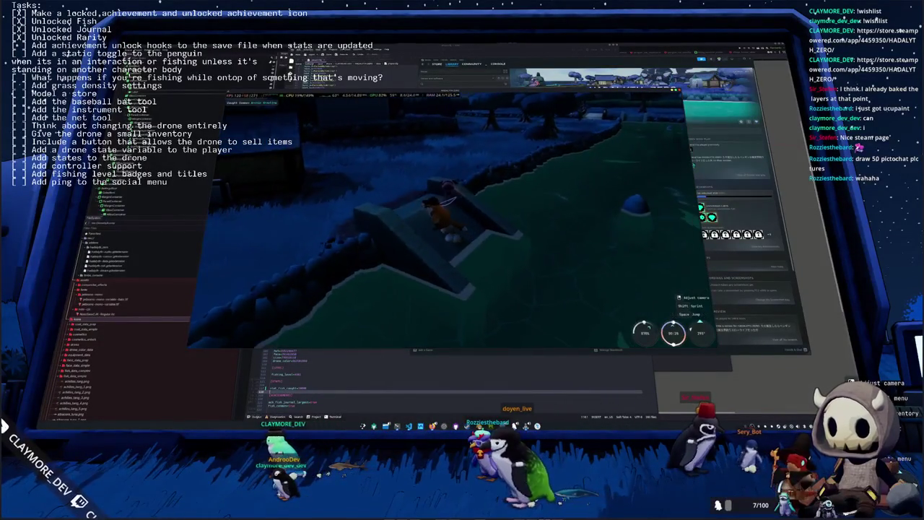
key(i)
key(i)
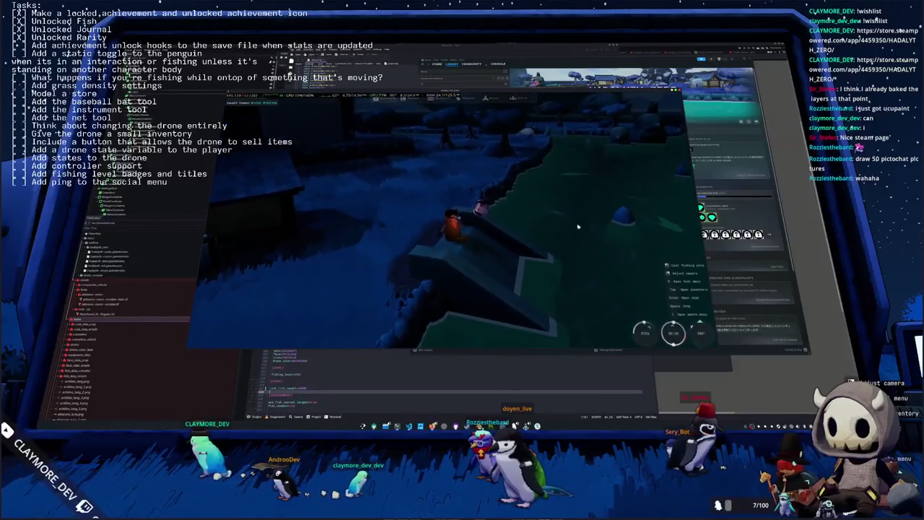
key(shift+Tab)
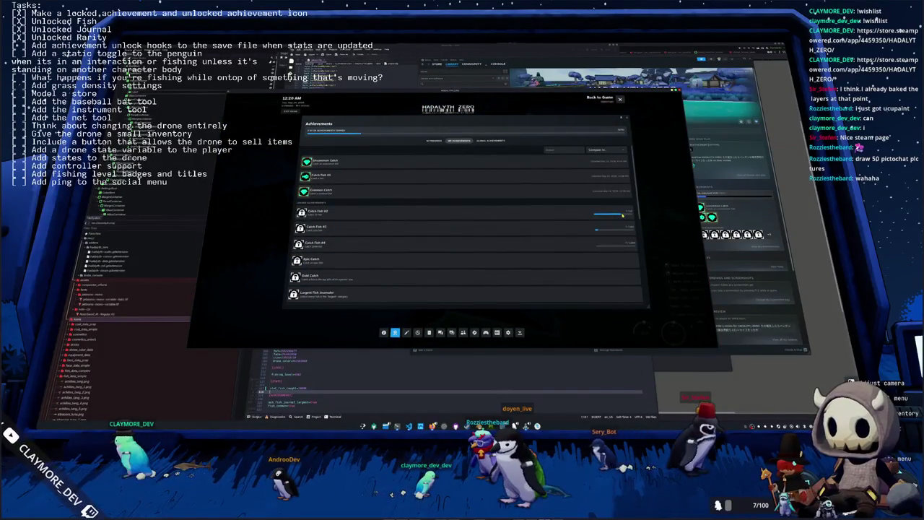
key(shift+Tab)
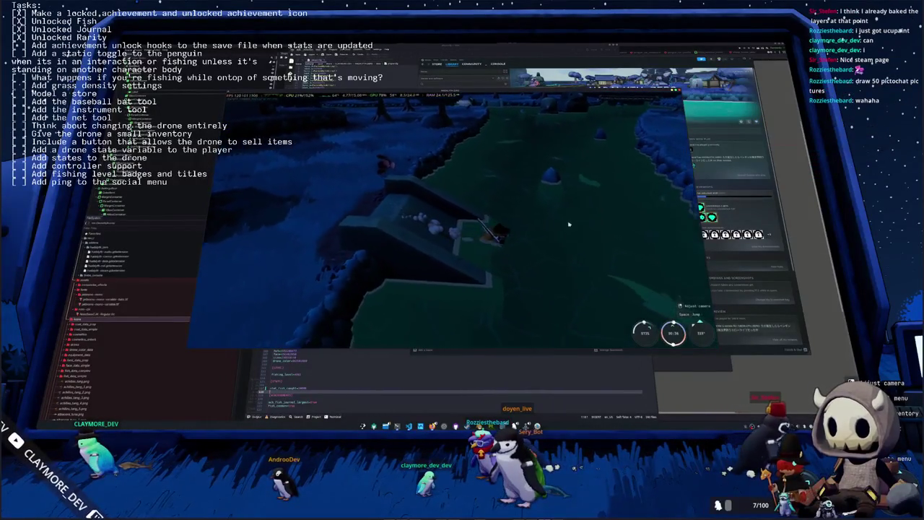
key(a)
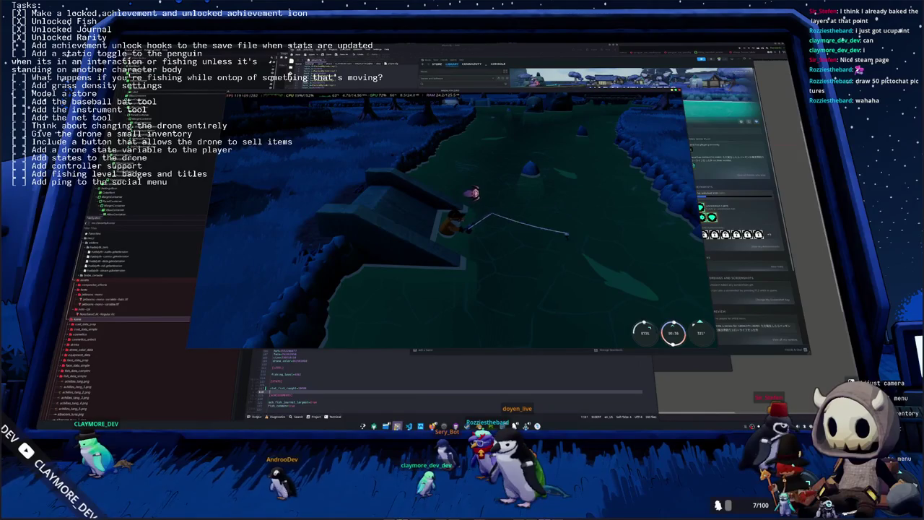
Select the stat_fish_caught value in VS Code, then return to the game and cast again.
click(387, 387)
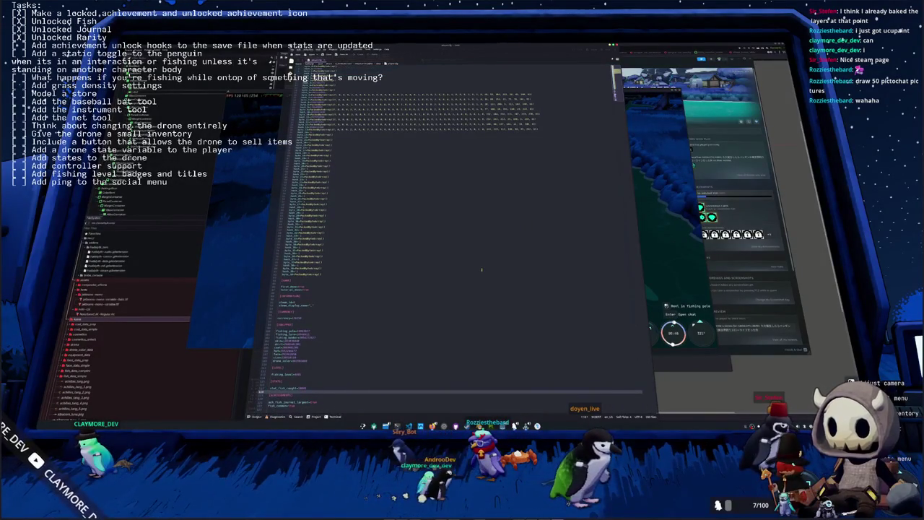
double_click(302, 387)
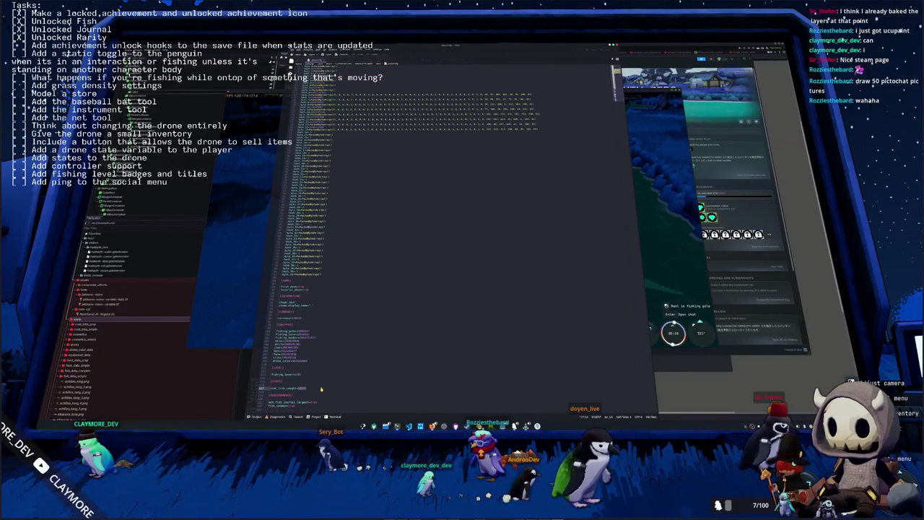
key(alt+Tab)
click(516, 288)
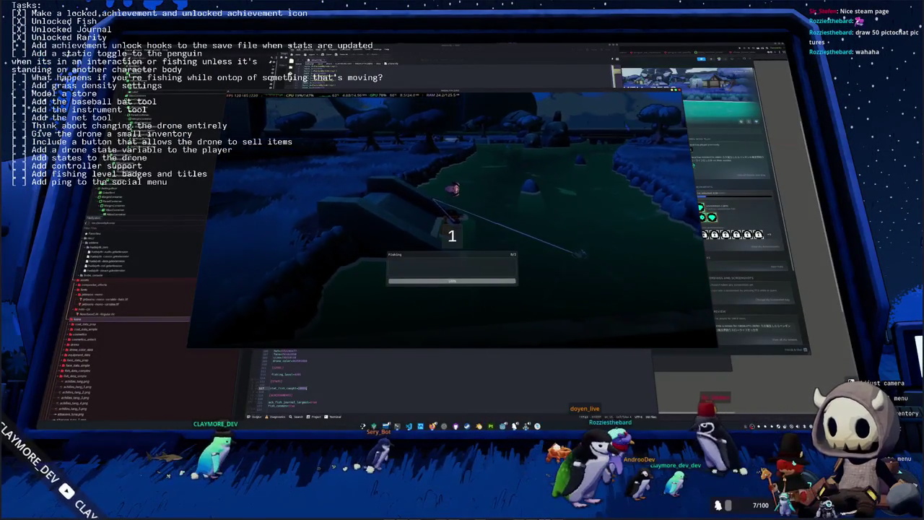
Complete both fishing arrow sequences to land another fish.
key(Left)
key(Down)
key(Left)
key(Left)
key(Right)
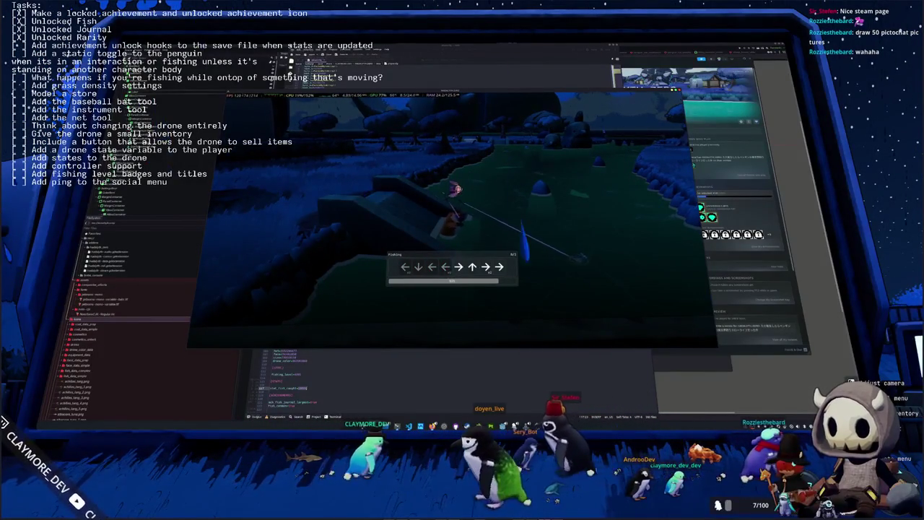
key(Up)
key(Right)
key(Right)
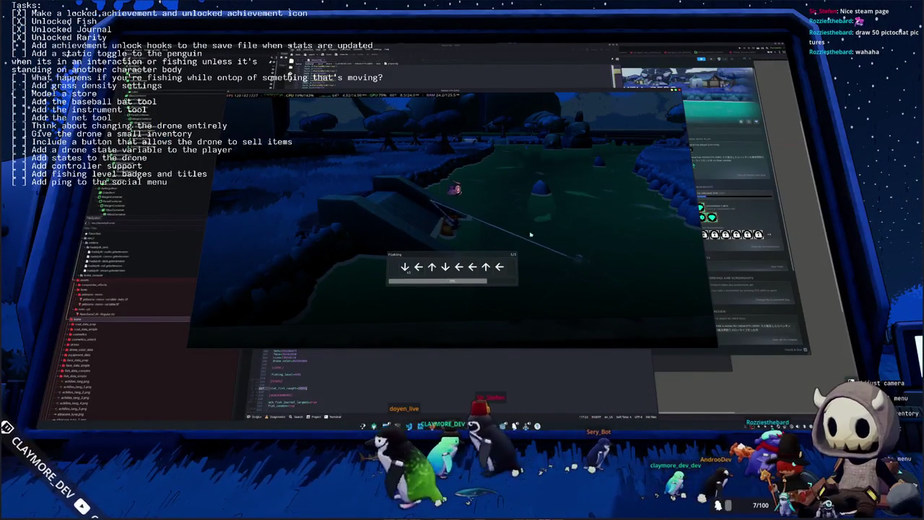
key(Down)
key(Up)
key(Up)
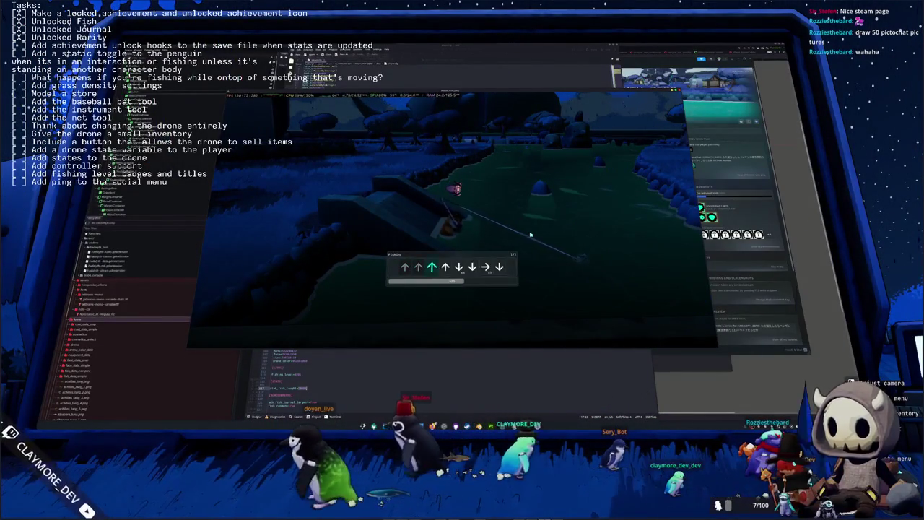
key(Down)
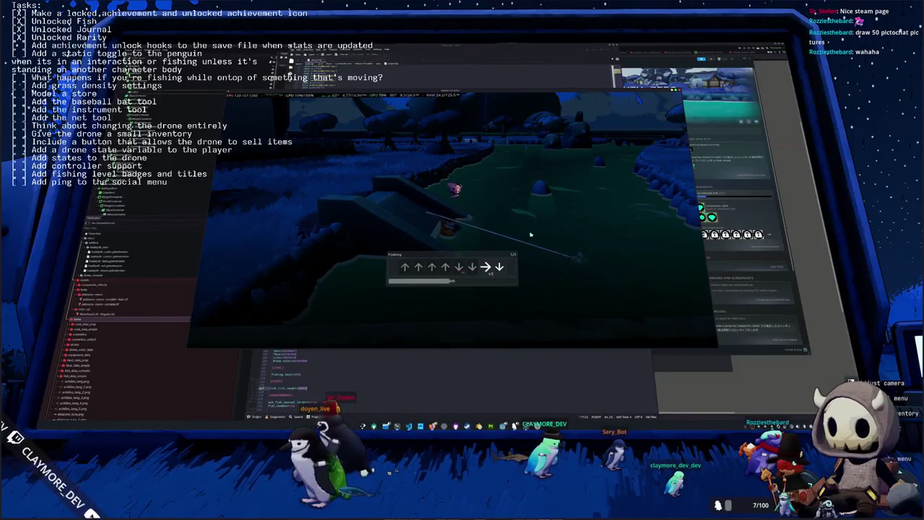
key(Down)
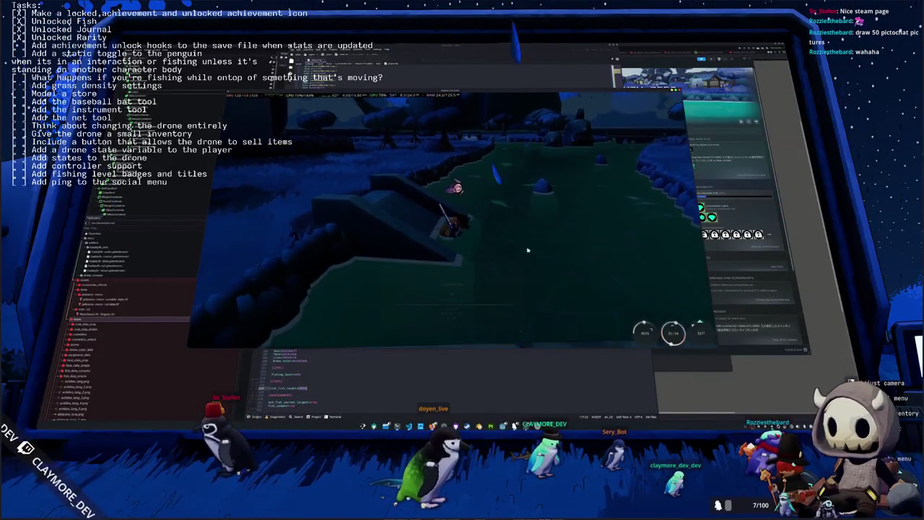
Check achievements progress, then quit Hadalyth Zero to the desktop.
key(Escape)
key(Escape)
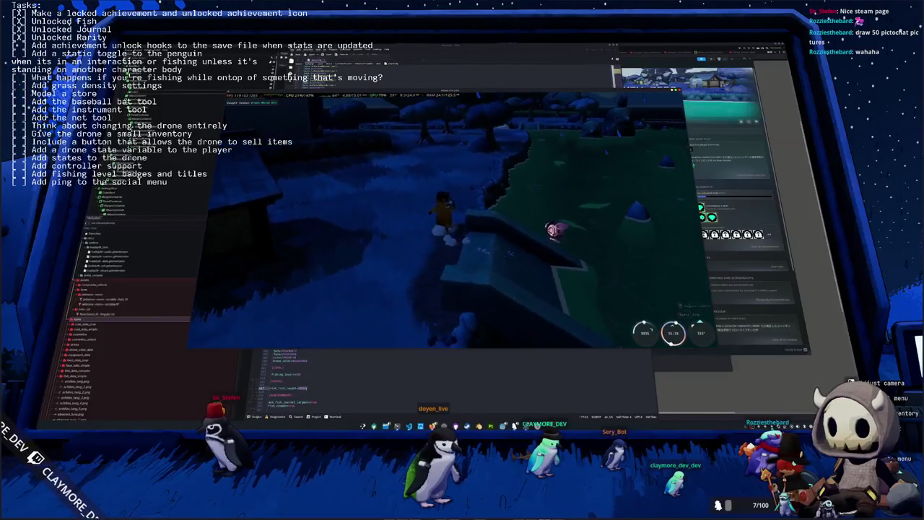
key(Escape)
click(454, 218)
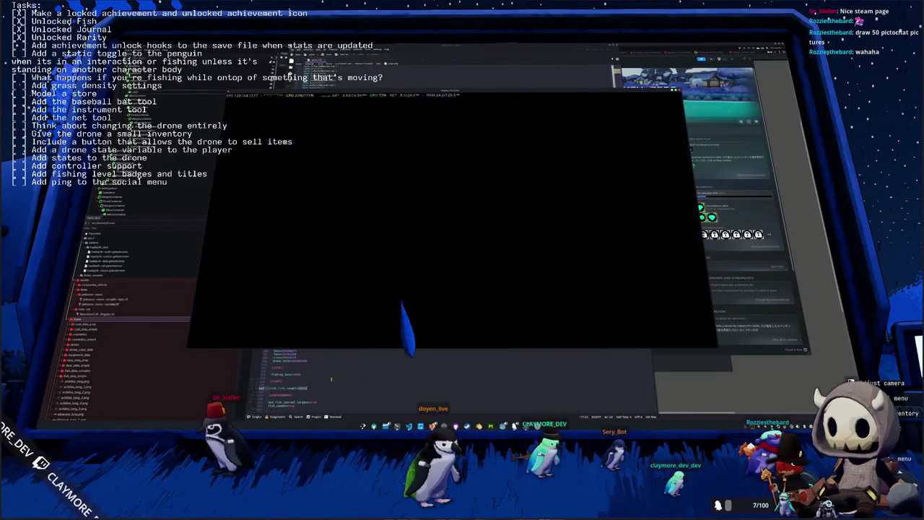
Delete the old stat_fish_caught count in the file, then relaunch the game into the world.
scroll(313, 385, down, 1)
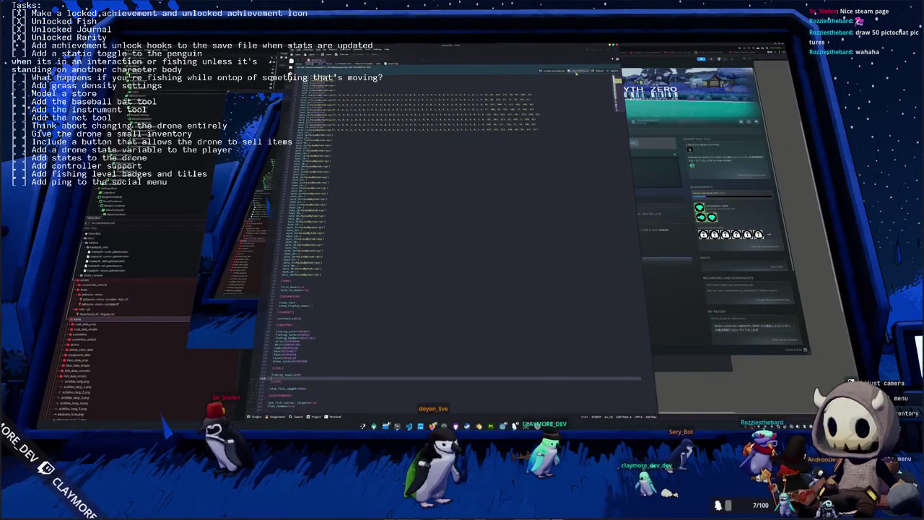
click(304, 388)
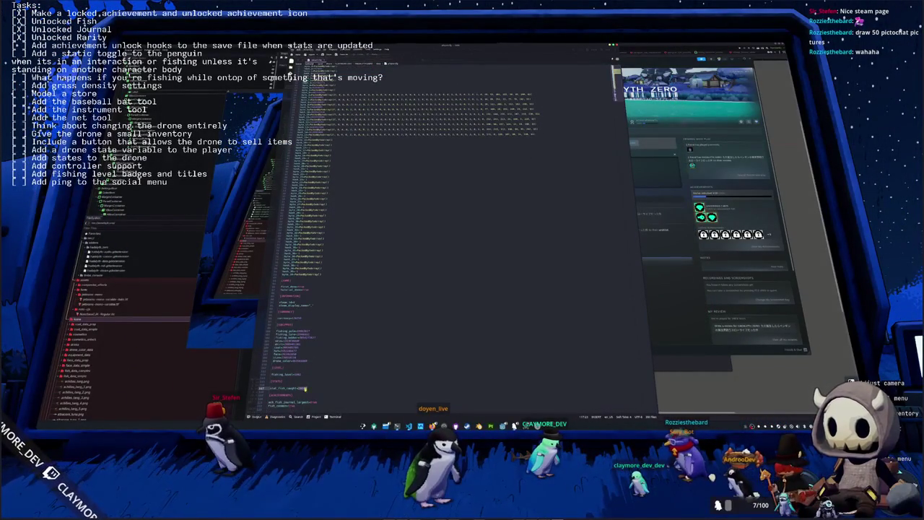
key(BackSpace)
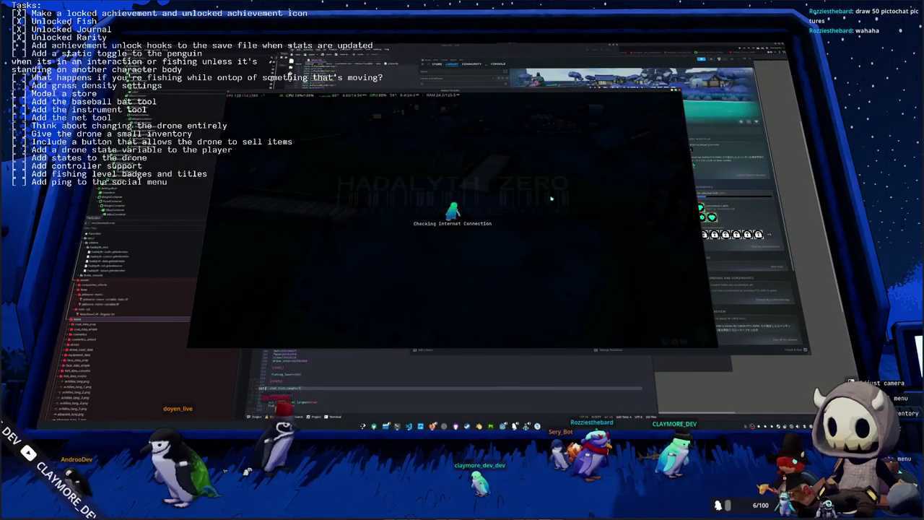
click(467, 224)
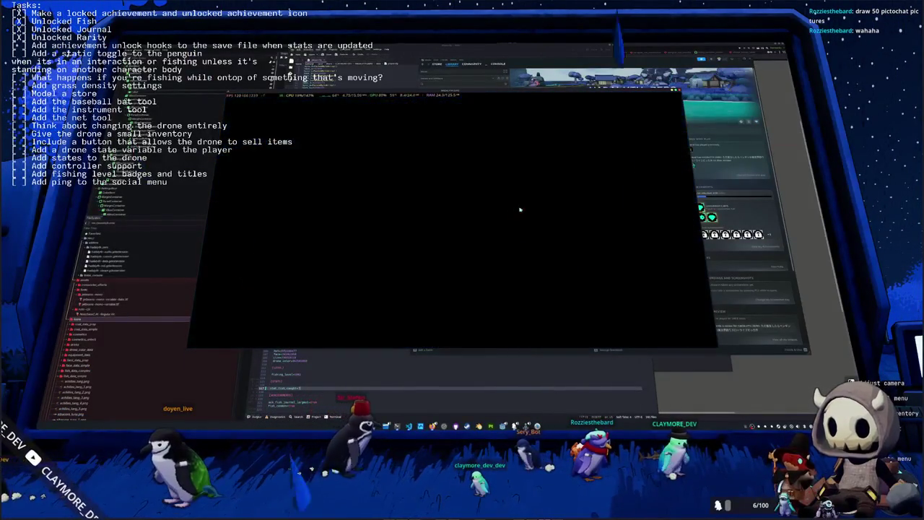
Walk the character across the snowy field to a fishing spot at the water's edge.
key(w)
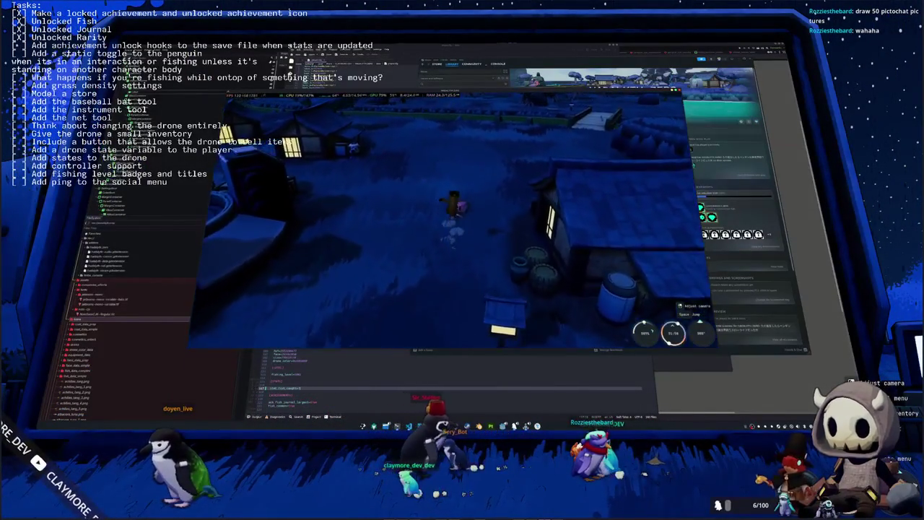
key(w)
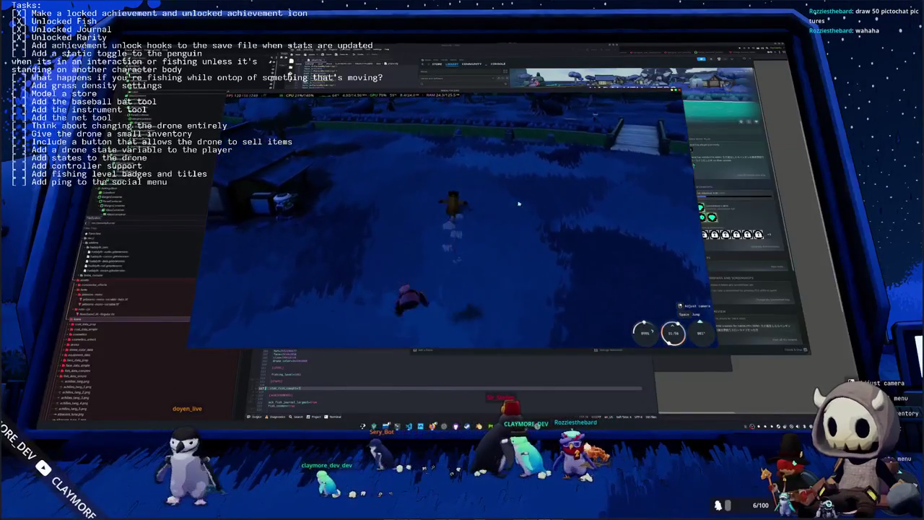
key(w)
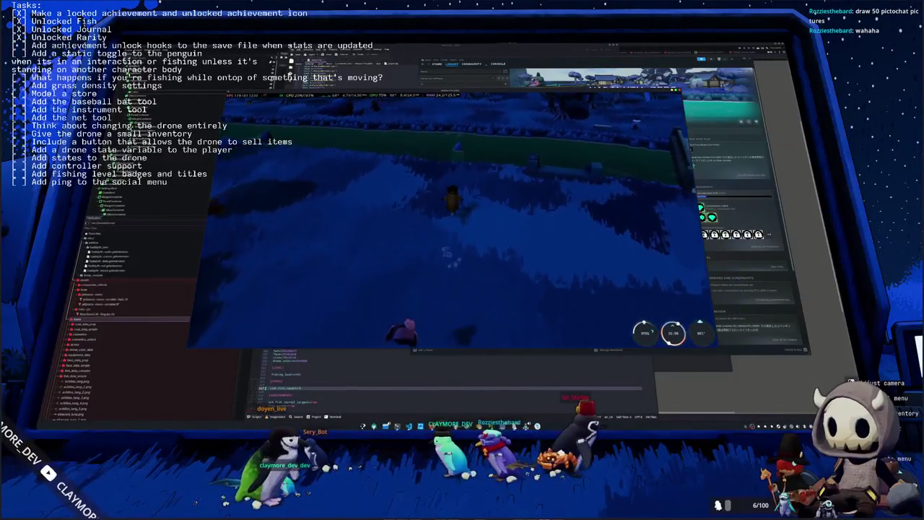
key(w)
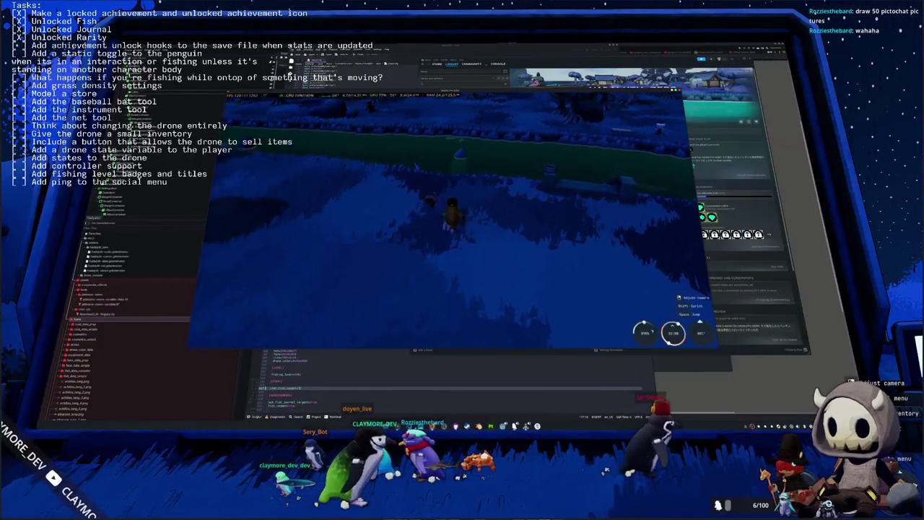
key(w)
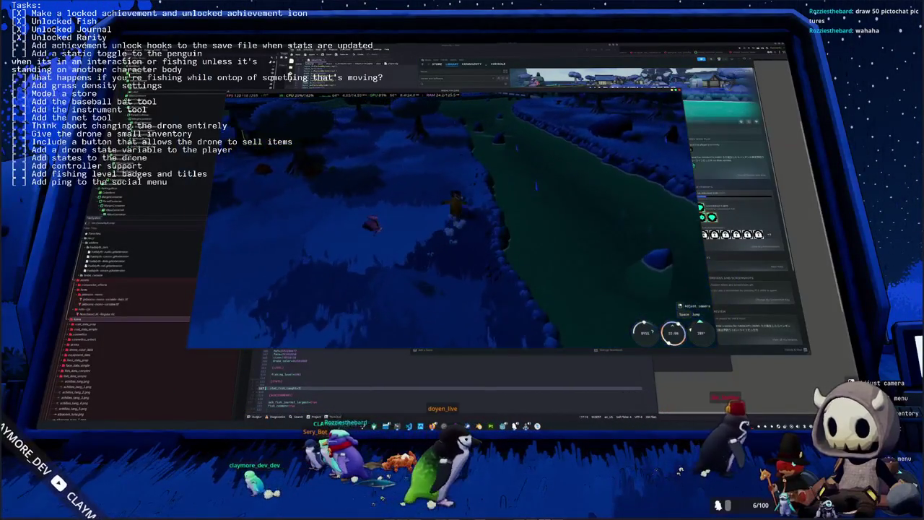
key(w)
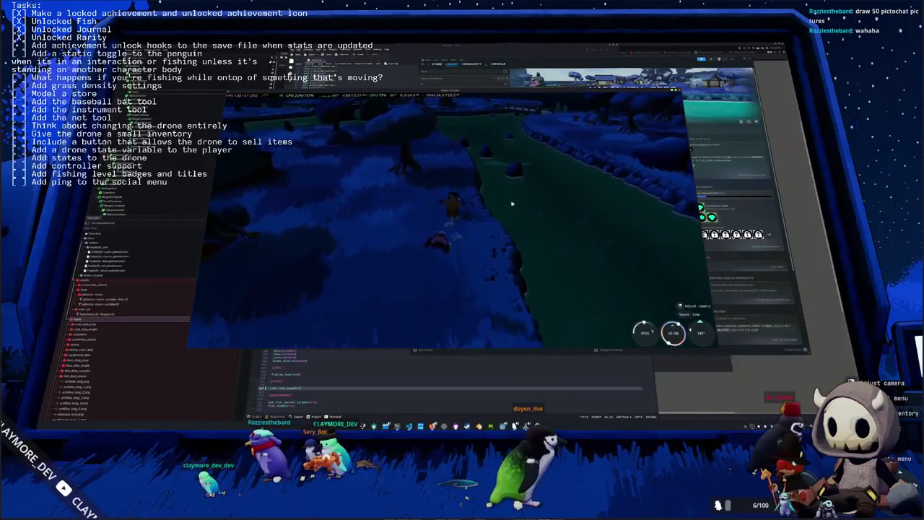
key(w)
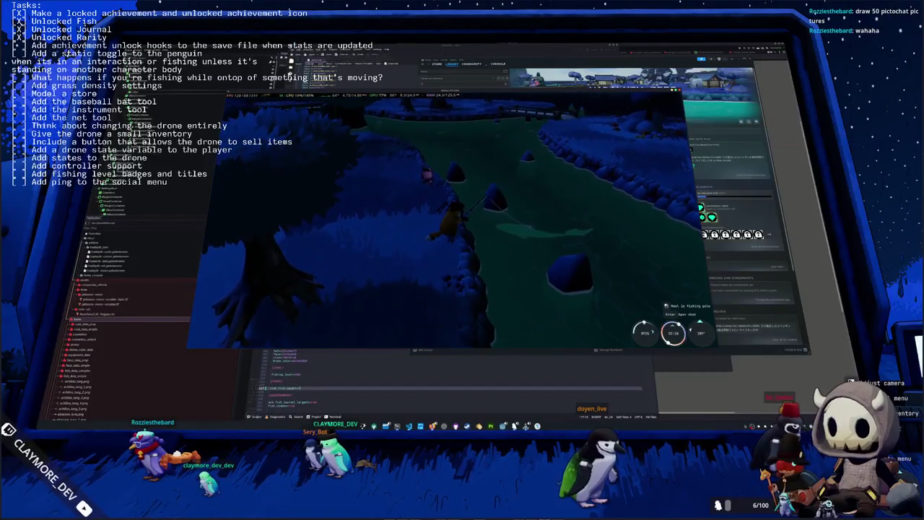
Cast, complete the arrow sequences to land a fish, and open the Steam achievements overlay.
click(536, 207)
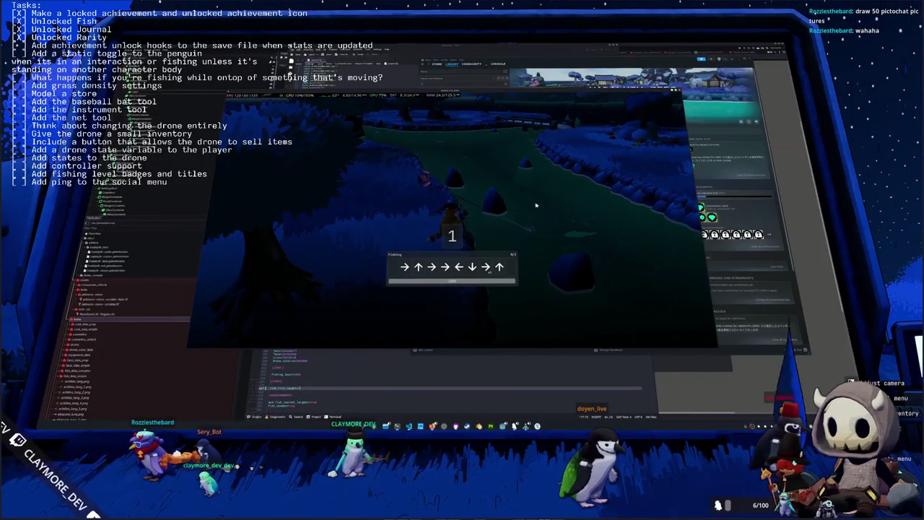
key(Right)
key(Up)
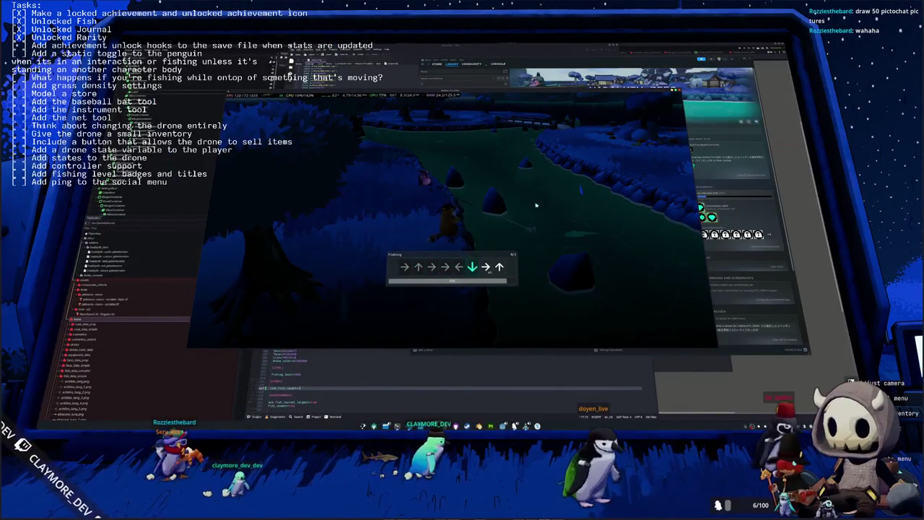
key(Right)
key(Up)
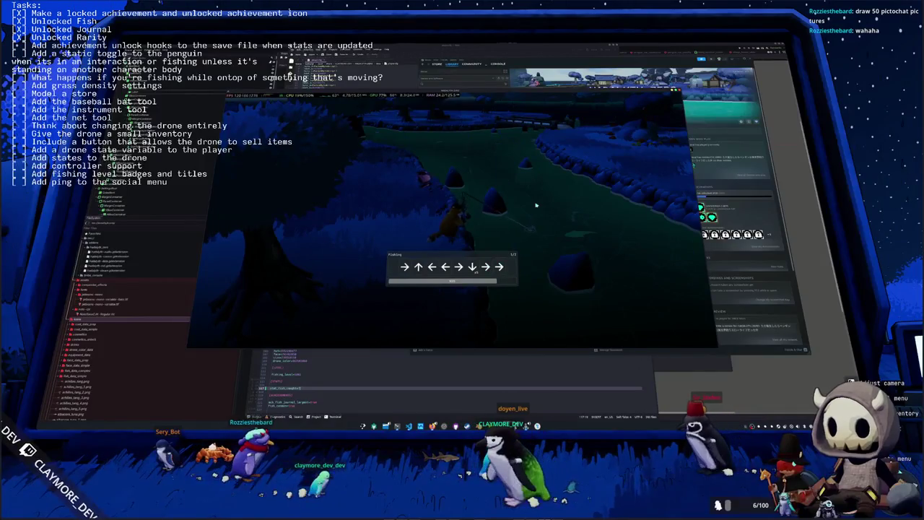
key(Left)
key(Right)
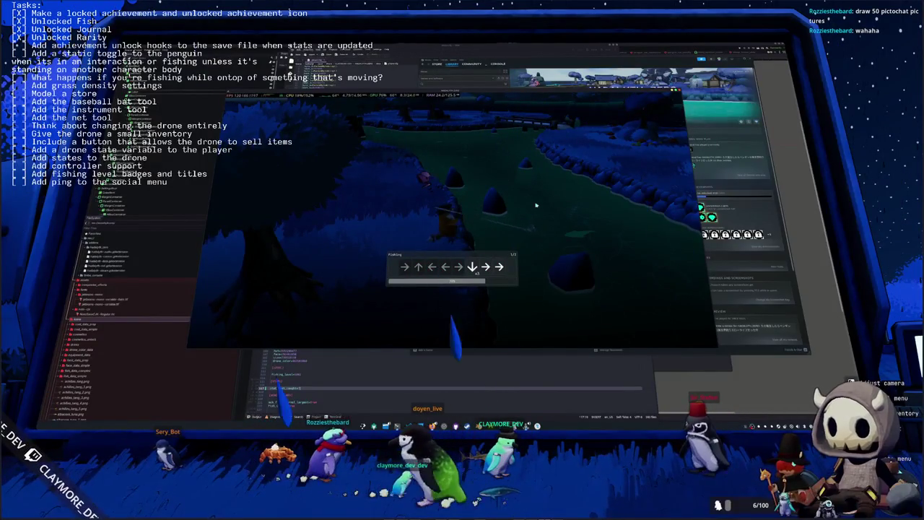
key(Down)
key(Right)
key(Right)
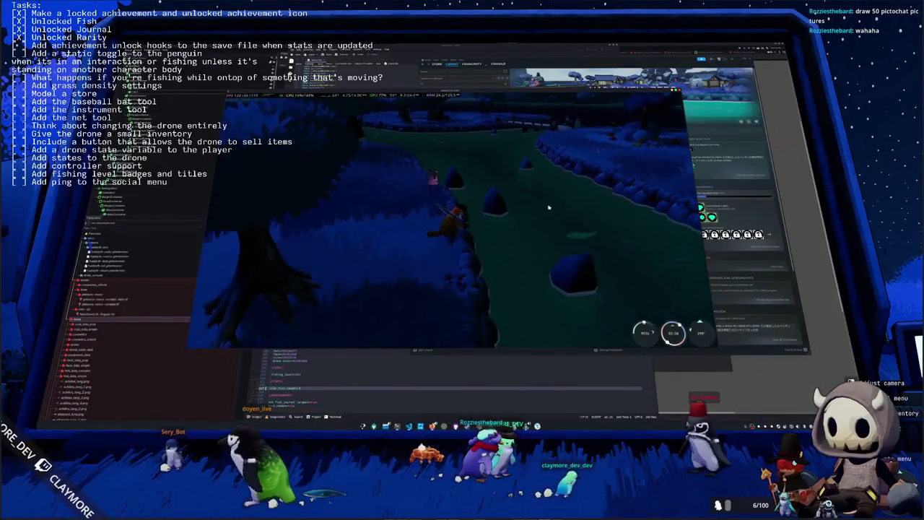
key(shift+Tab)
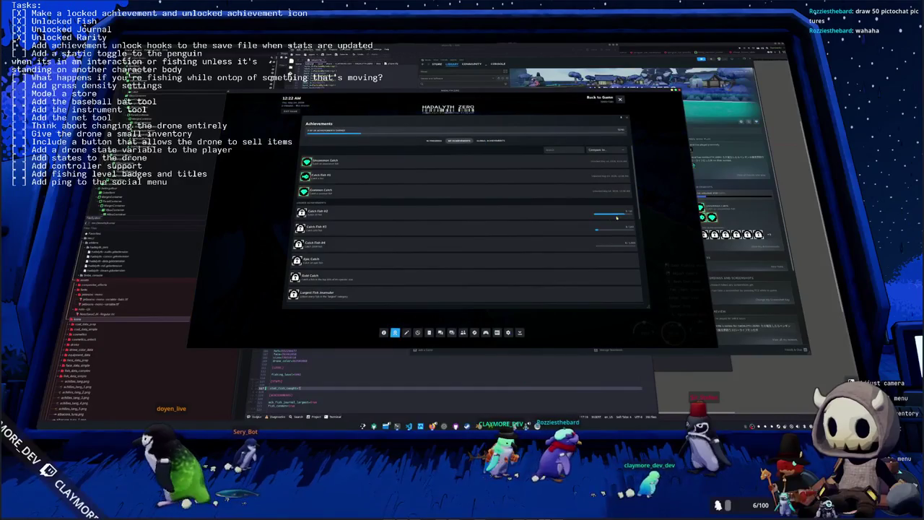
Close the achievements overlay and cast the fishing line into the pond.
scroll(619, 240, down, 1)
key(shift+Tab)
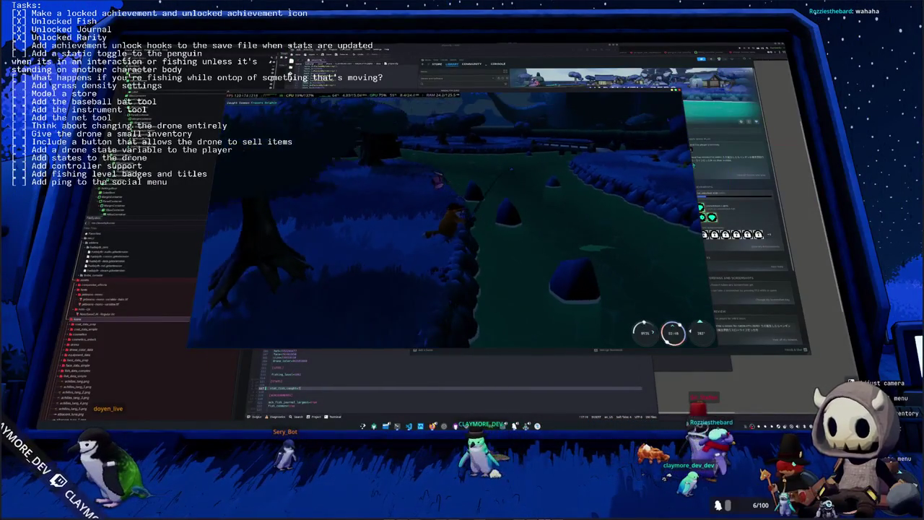
click(616, 242)
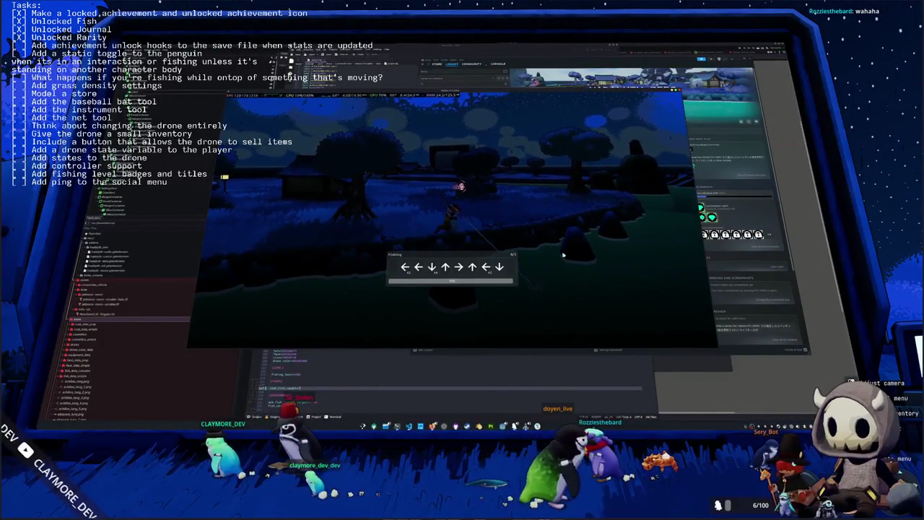
Enter the Down, Up, Right, Down arrow sequence, reel in, and recast the line.
key(Down)
key(Up)
key(Right)
key(Down)
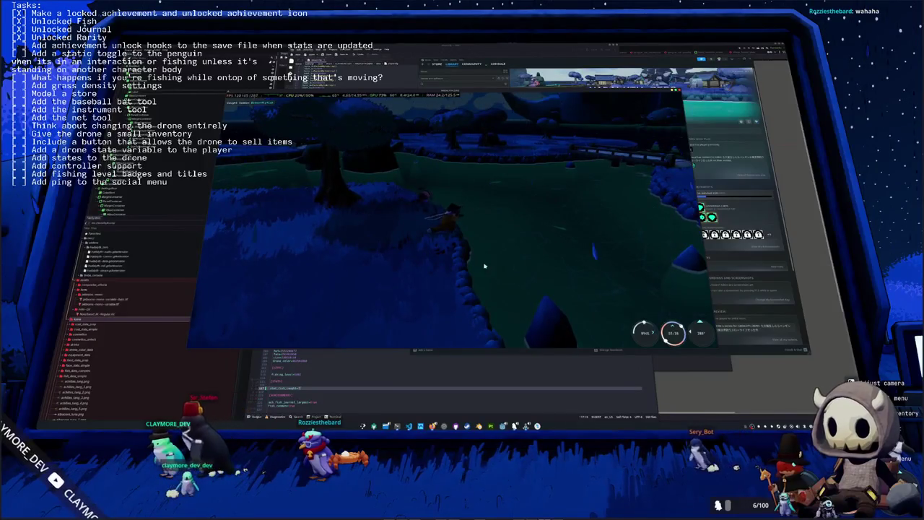
click(507, 243)
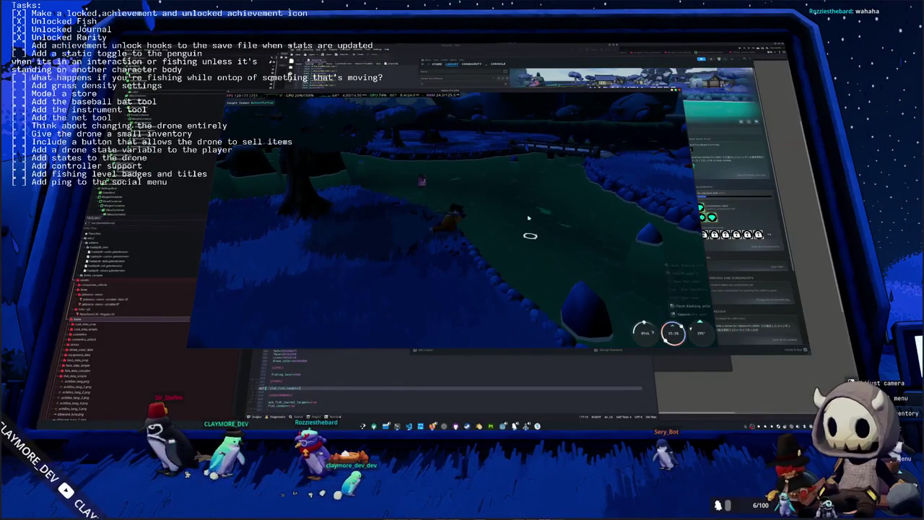
click(528, 218)
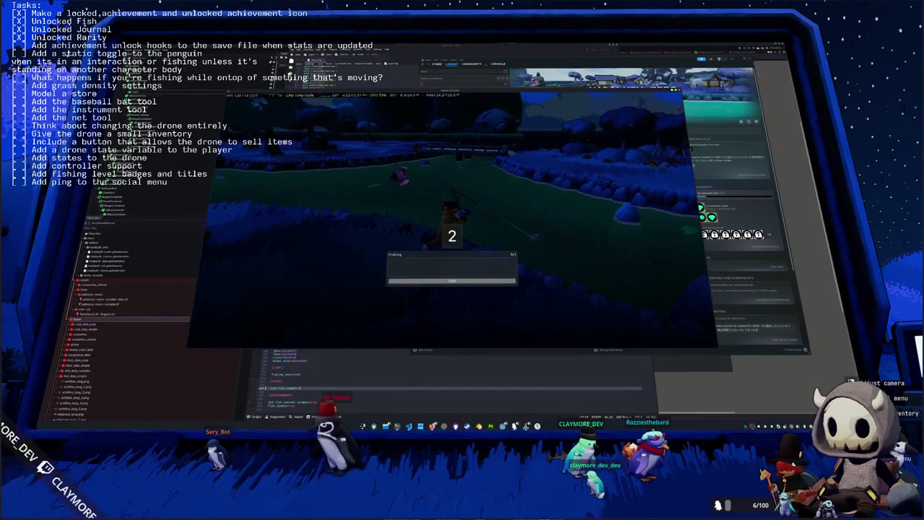
Enter the Up, Right, Left, Right, Down, Left arrow sequence to catch the jellyfish.
key(Up)
key(Right)
key(Left)
key(Left)
key(Right)
key(Down)
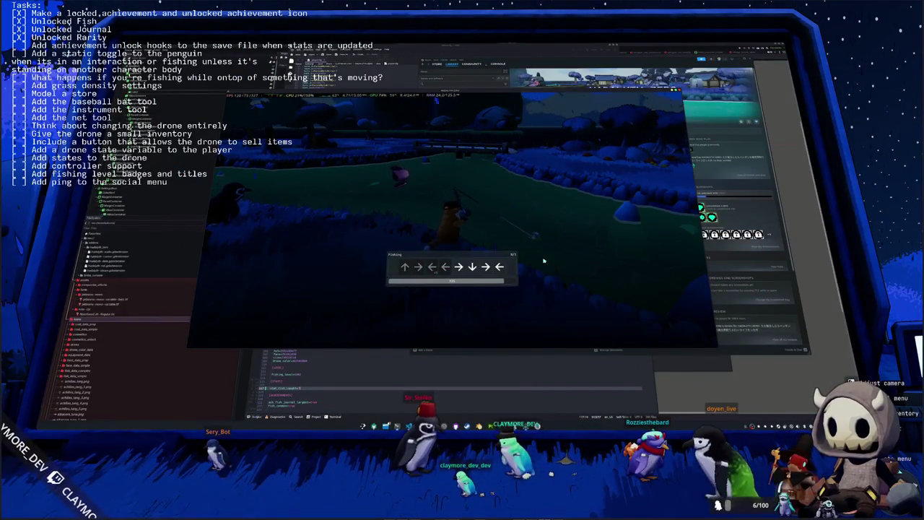
key(Left)
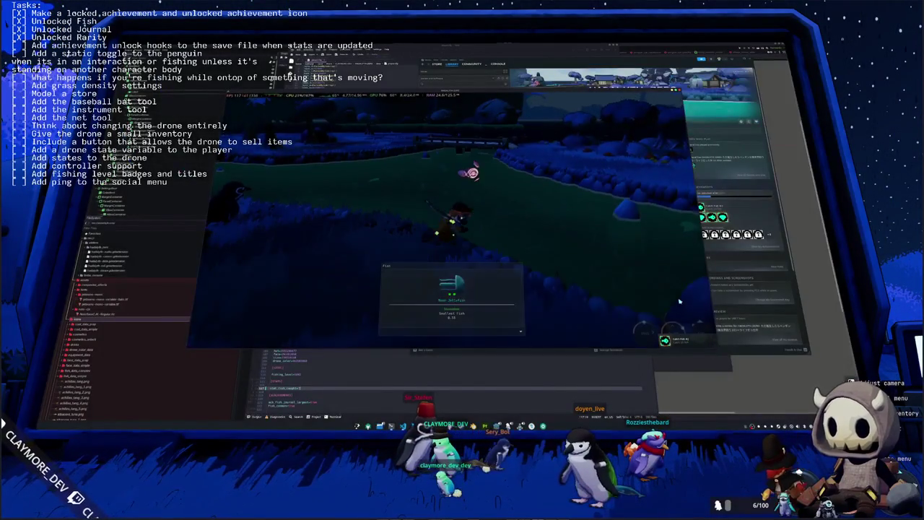
Land another fish with Up, Right, Up, Left, then reopen the Steam achievements overlay.
mouse_move(672, 332)
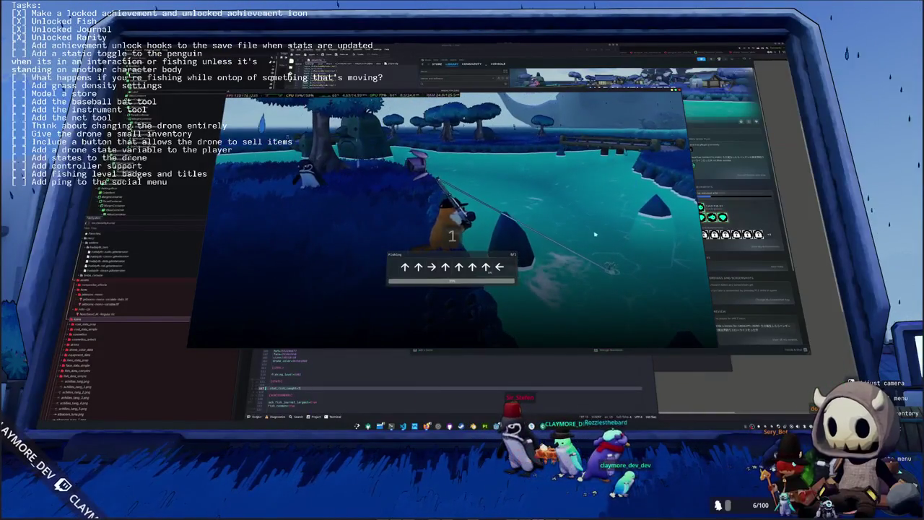
key(Up)
key(Up)
key(Right)
key(Up)
key(Up)
key(Up)
key(Up)
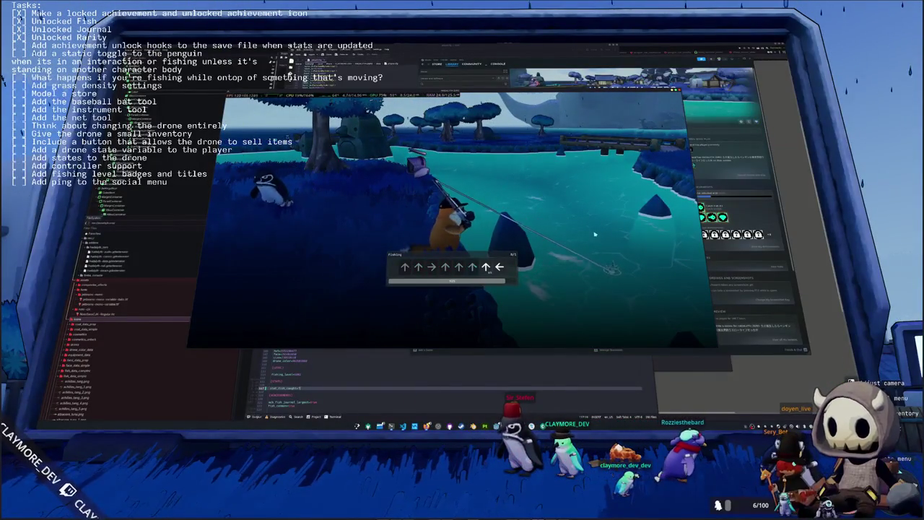
key(Left)
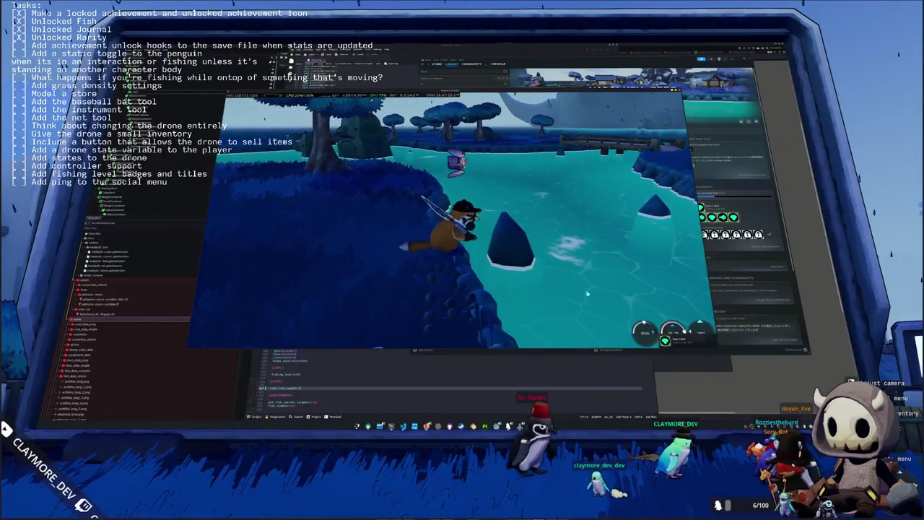
key(shift+Tab)
scroll(345, 216, down, 2)
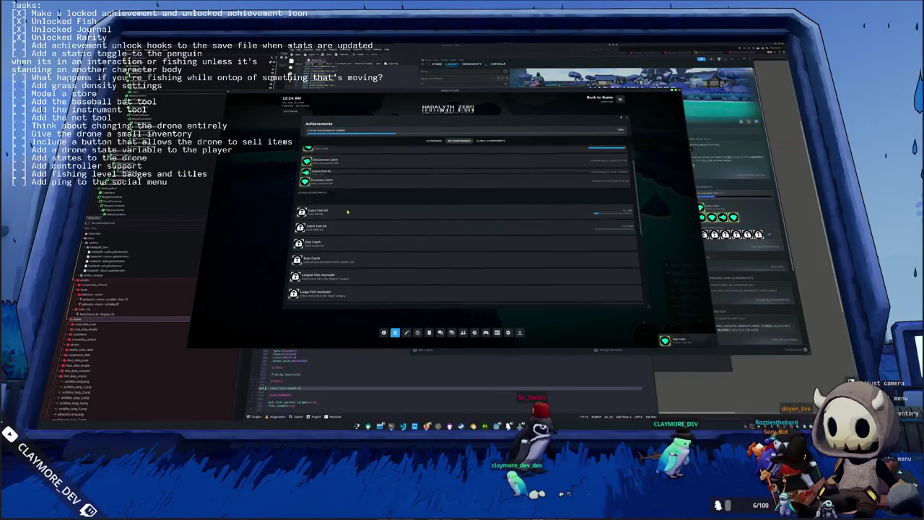
Browse the Global, In Progress and My Achievements lists, then close the Steam overlay.
click(459, 140)
click(490, 140)
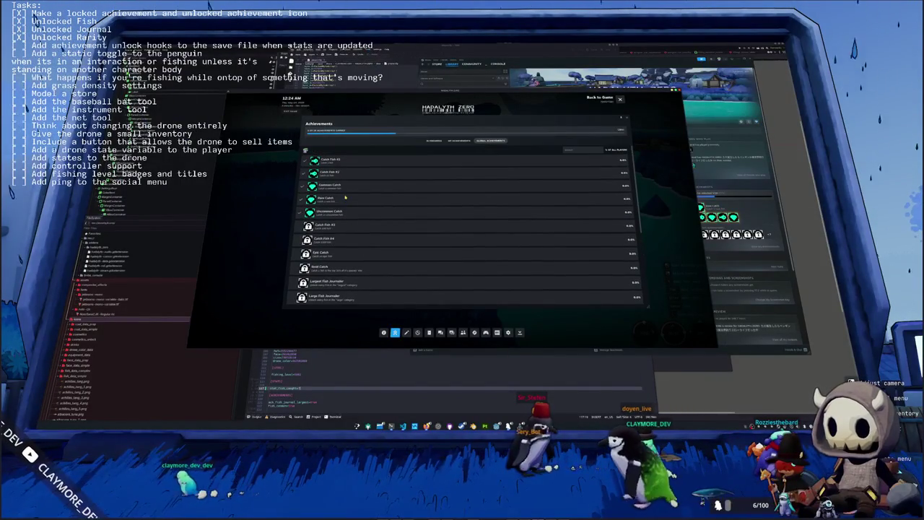
click(434, 140)
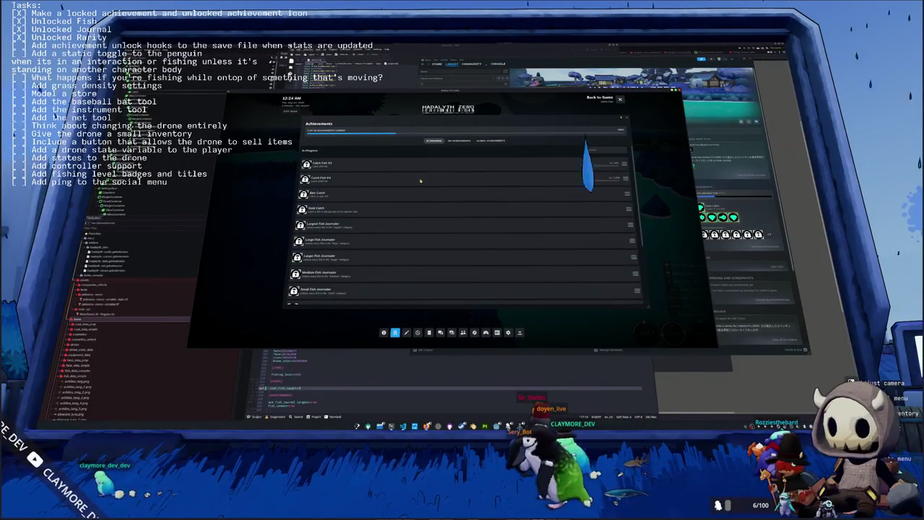
click(456, 141)
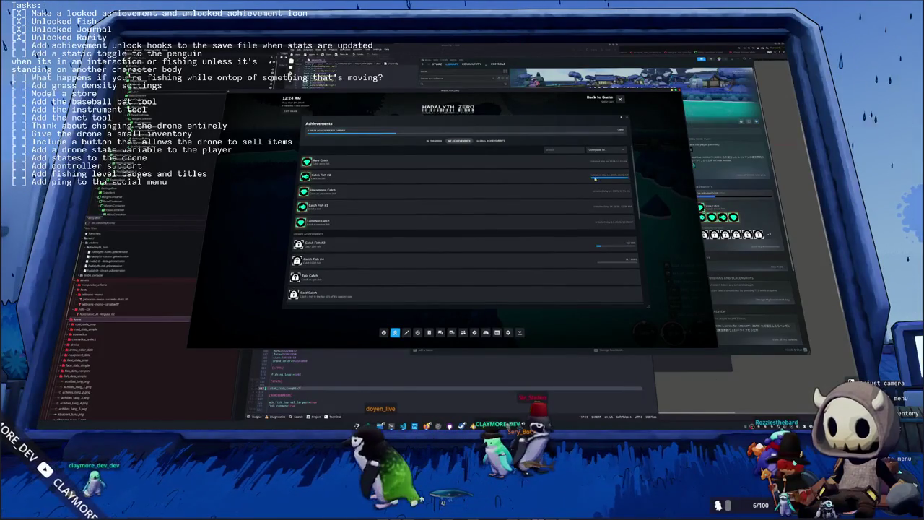
scroll(568, 196, down, 1)
scroll(568, 196, down, 5)
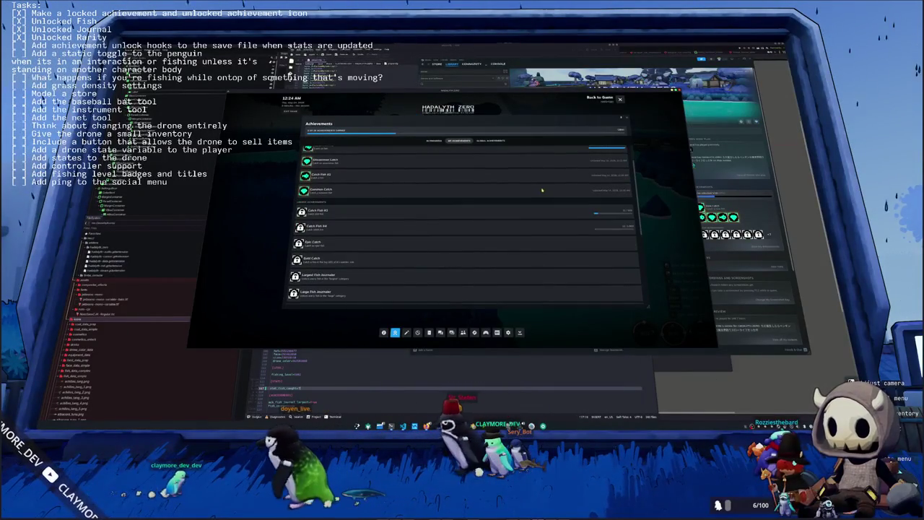
scroll(490, 197, down, 4)
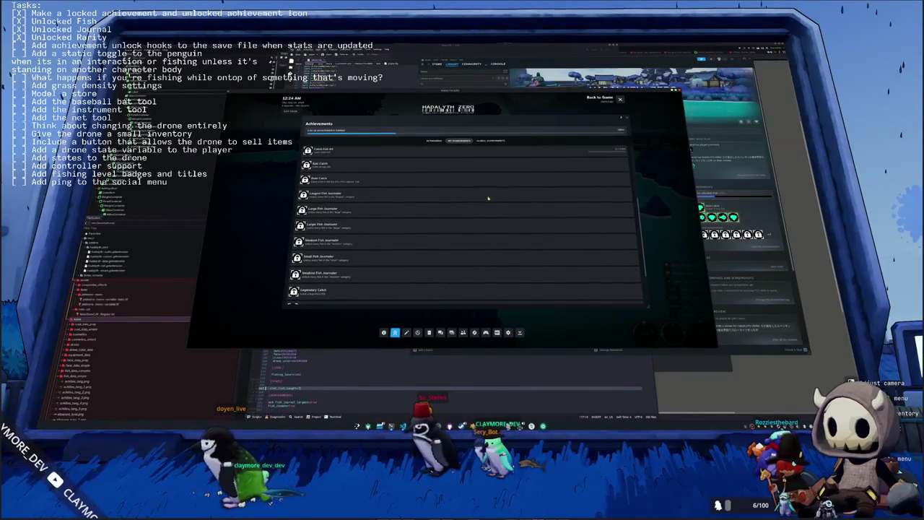
click(484, 141)
scroll(404, 216, down, 5)
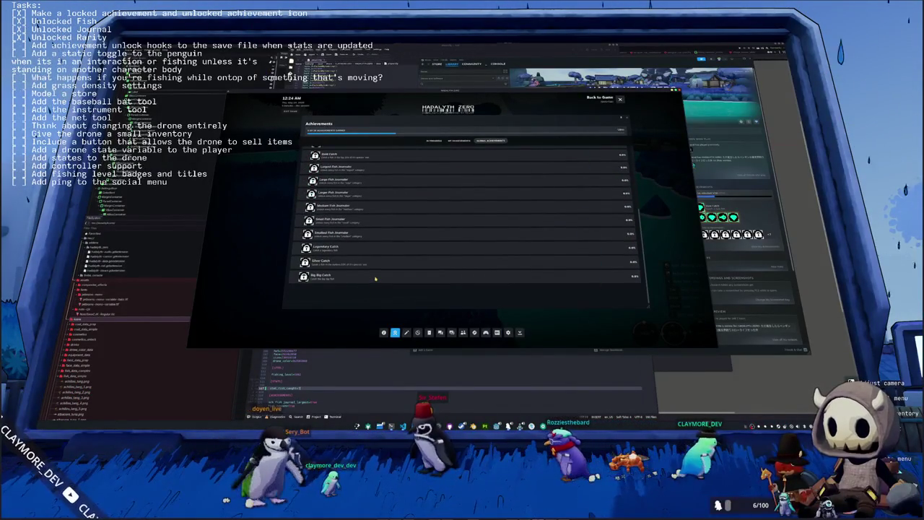
scroll(375, 278, up, 3)
key(shift+Tab)
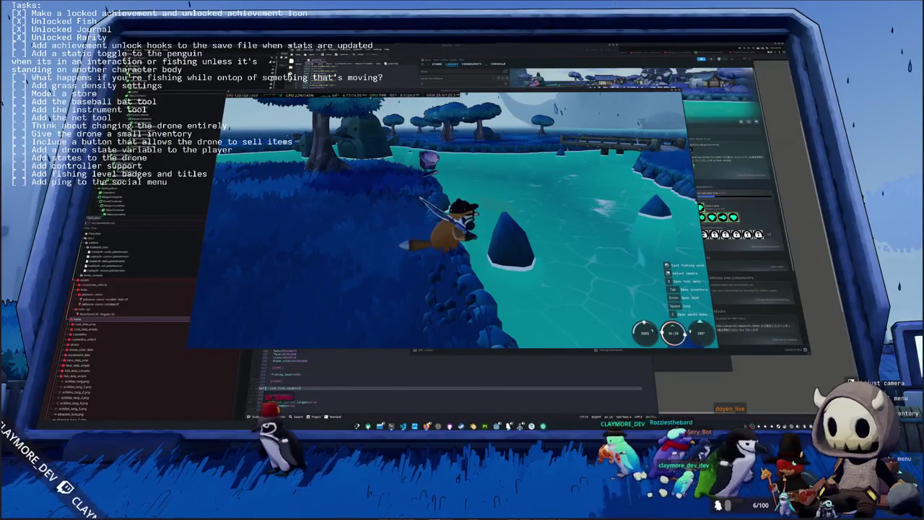
Rotate the camera, cast into the water, and enter the first Left, Down, Left sequence.
drag(524, 215, 581, 229)
click(581, 229)
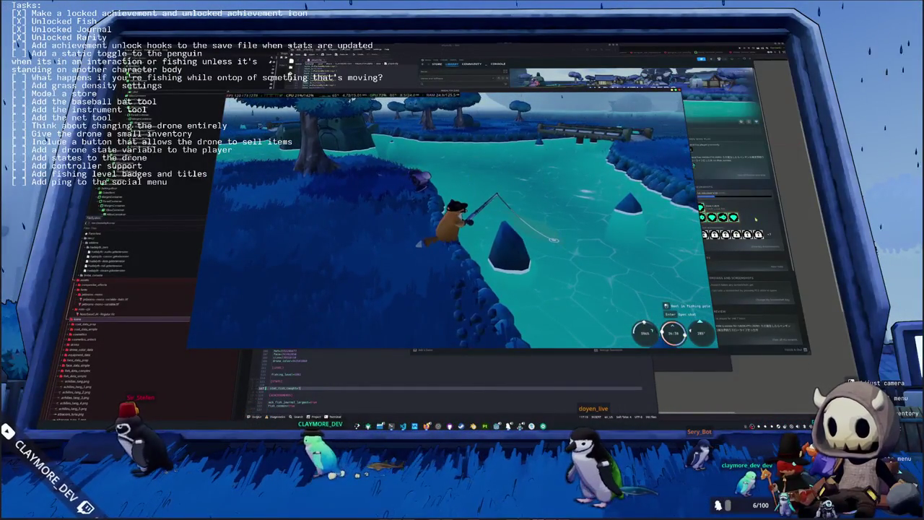
key(alt+Tab)
key(alt+Tab)
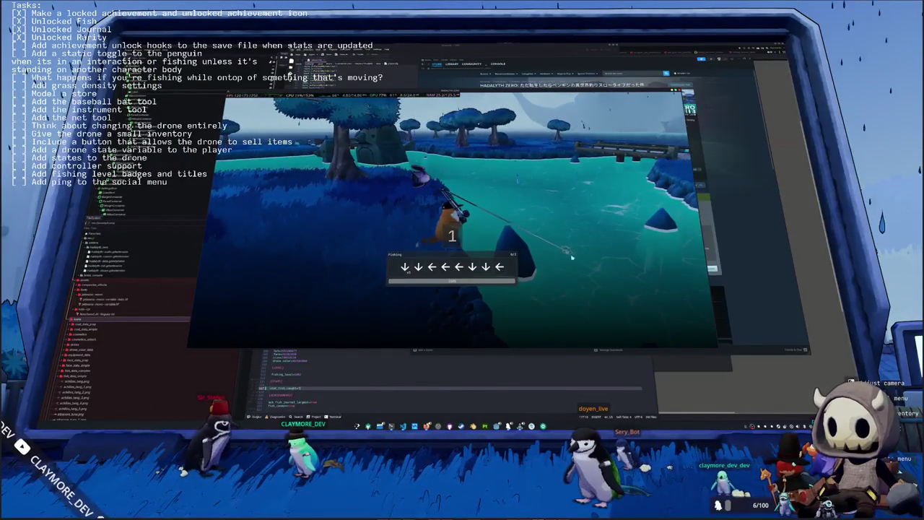
key(Left)
key(Left)
key(Left)
key(Down)
key(Down)
key(Left)
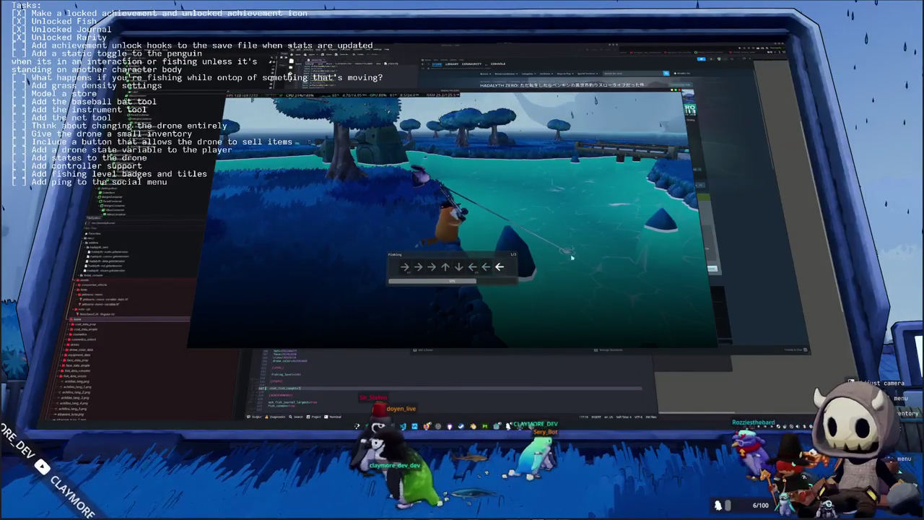
Land the manta ray with the Left, Down, Right, Down, Up sequence.
key(Left)
key(Down)
key(Right)
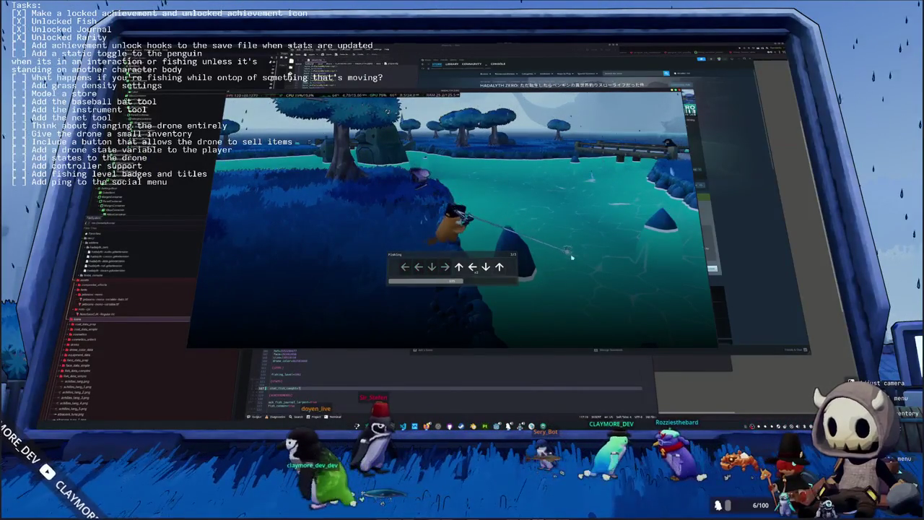
key(Down)
key(Up)
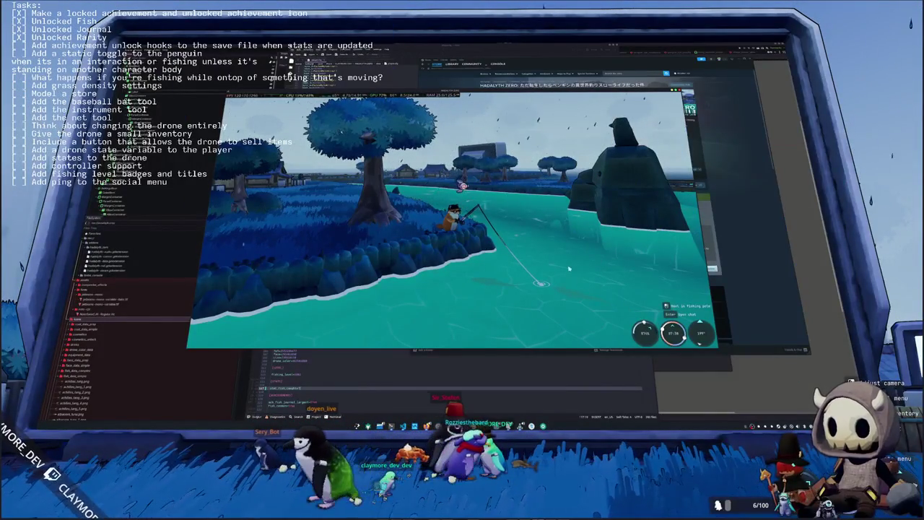
Reel in a fish with Down, Left, recast the line, and bring up Hadalyth Zero's Steam store page.
click(569, 260)
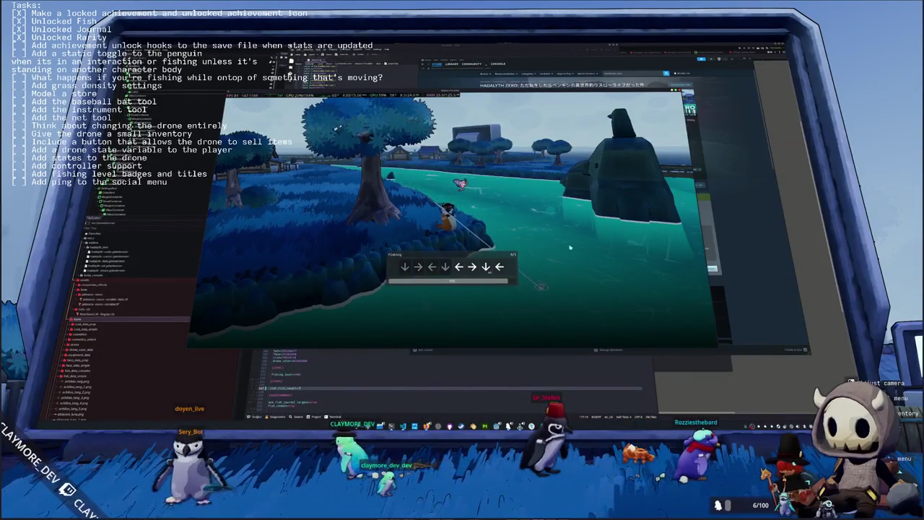
key(Down)
key(Left)
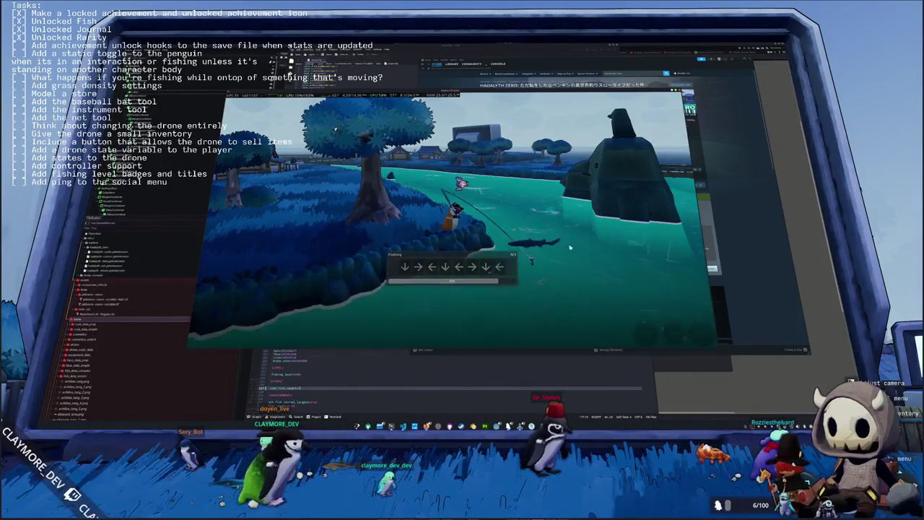
click(556, 273)
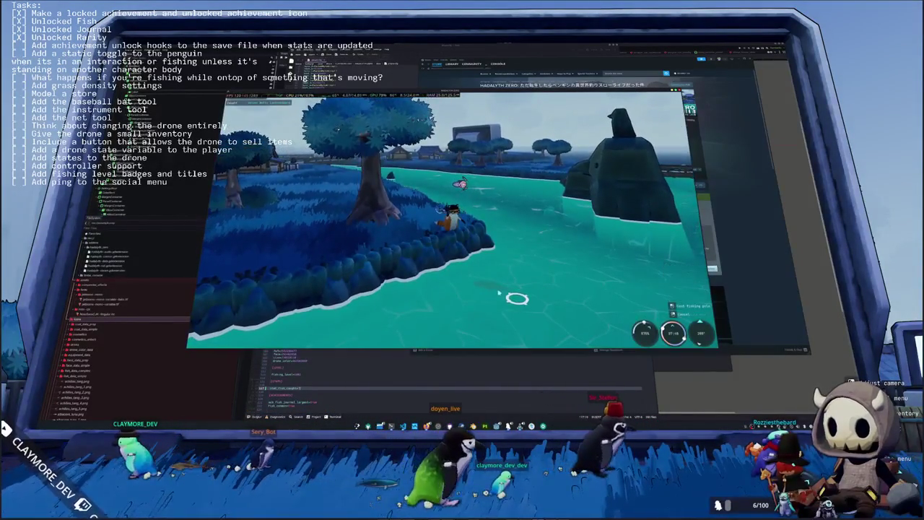
click(569, 272)
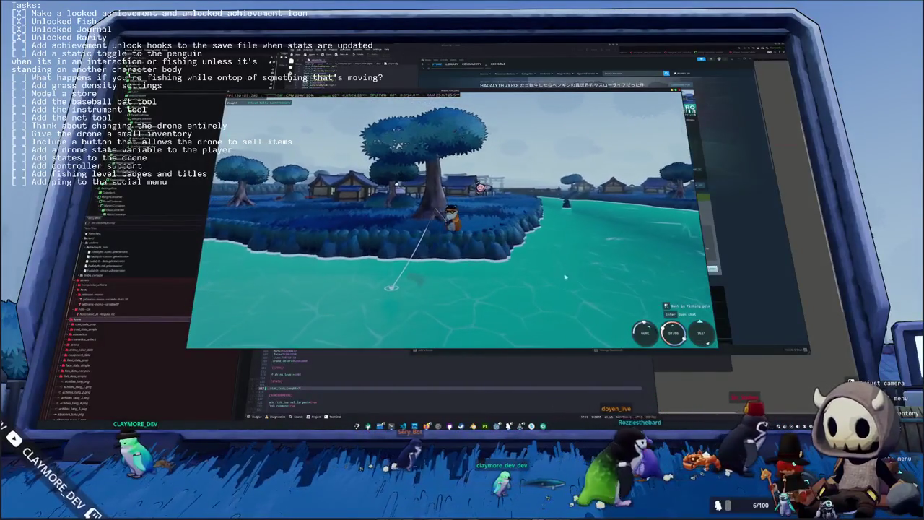
click(704, 217)
scroll(753, 309, down, 5)
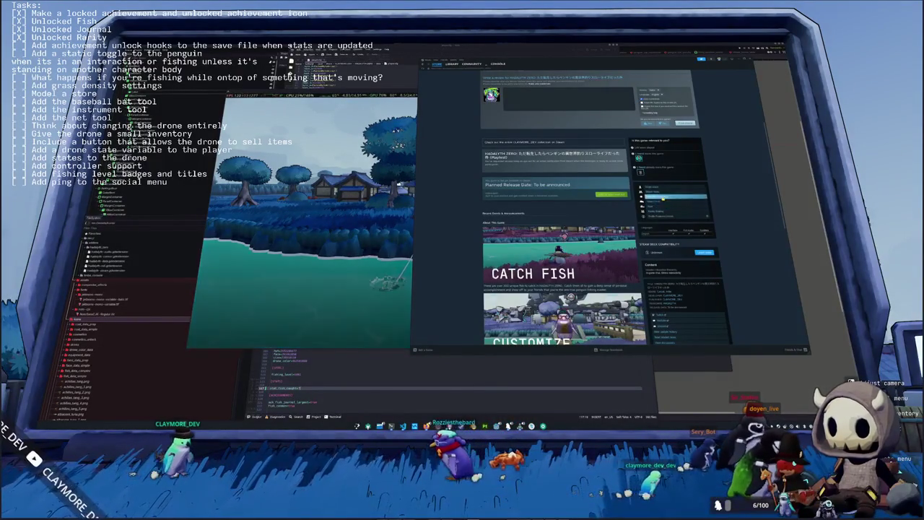
Reel in the line in the game, then scroll through Hadalyth Zero's Steam store page.
click(404, 244)
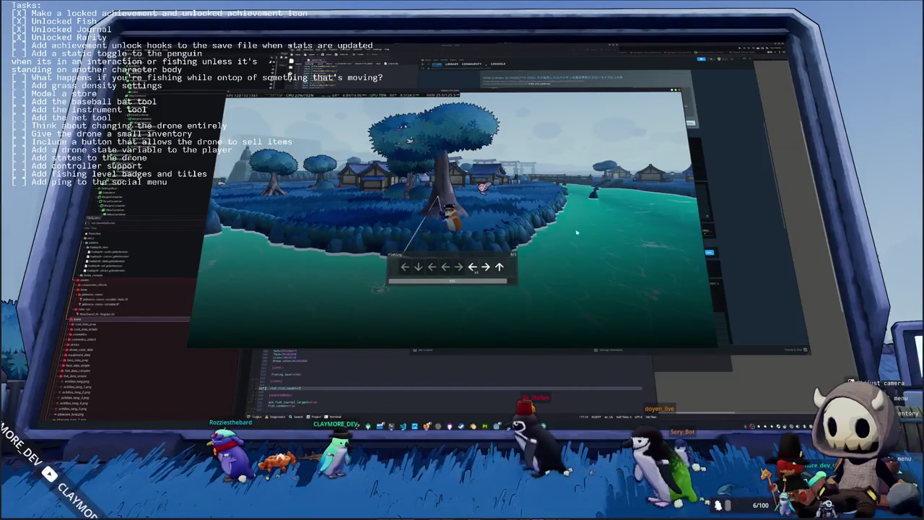
key(Right)
key(Up)
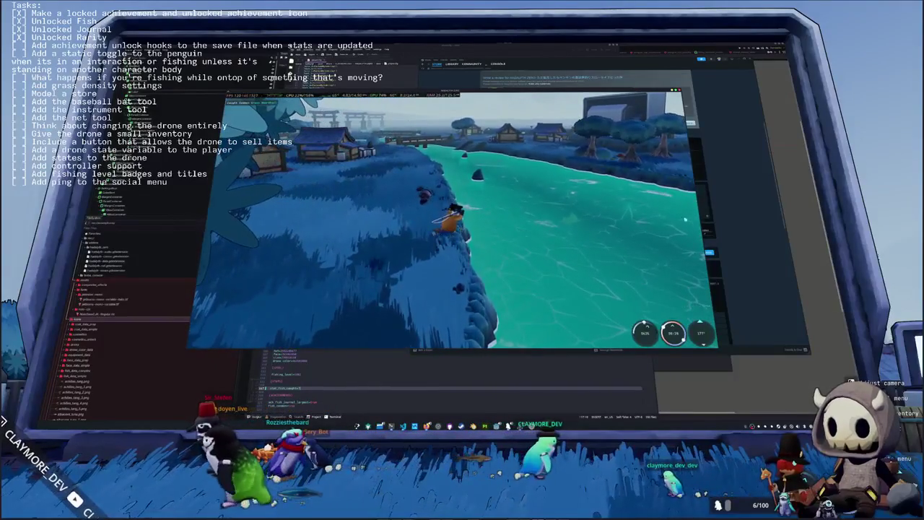
click(717, 227)
scroll(642, 247, down, 5)
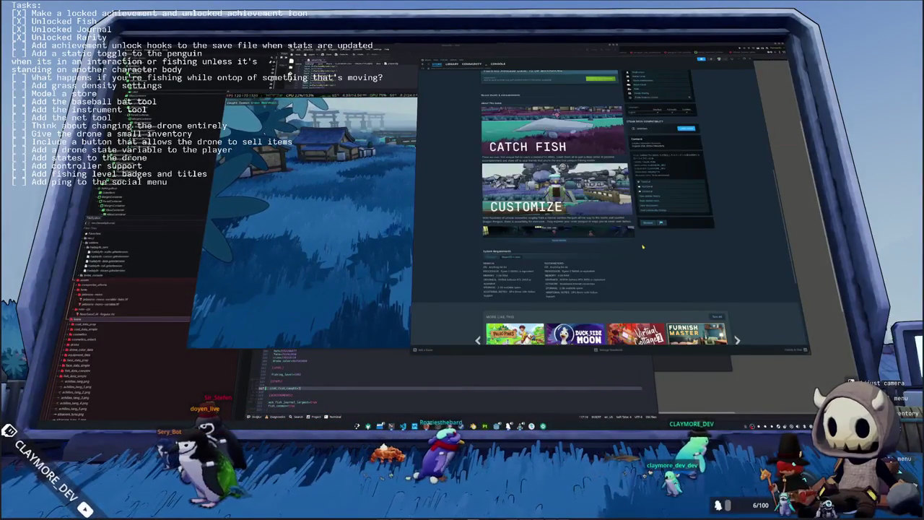
scroll(643, 247, up, 10)
scroll(637, 244, up, 2)
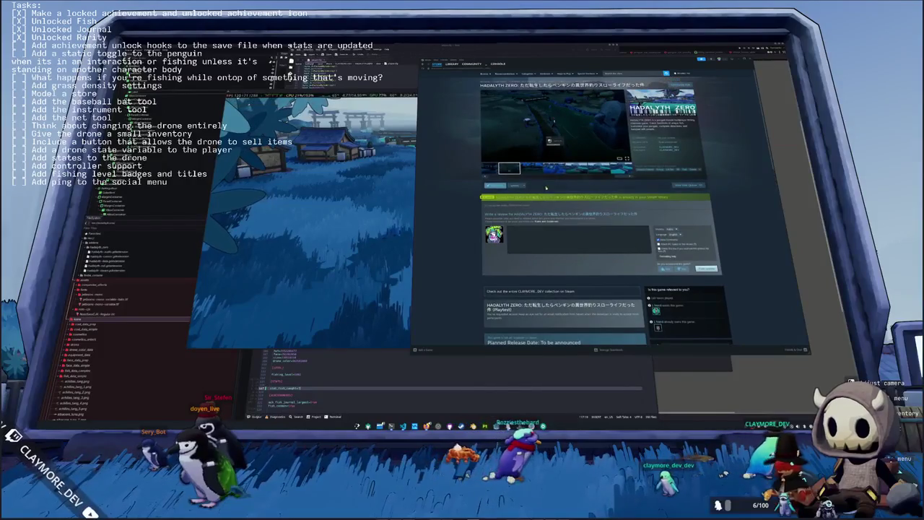
Show the game's Steam library page, then quit Hadalyth Zero to the desktop.
click(450, 64)
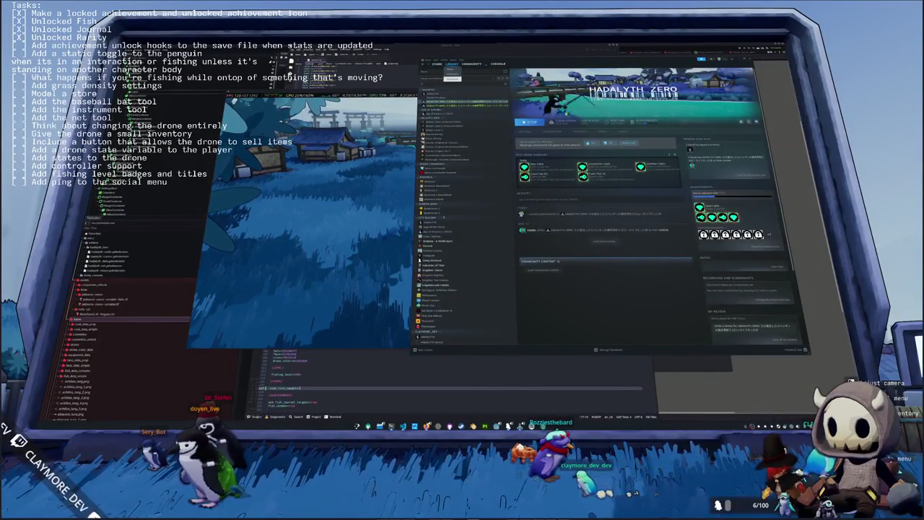
click(392, 155)
key(Escape)
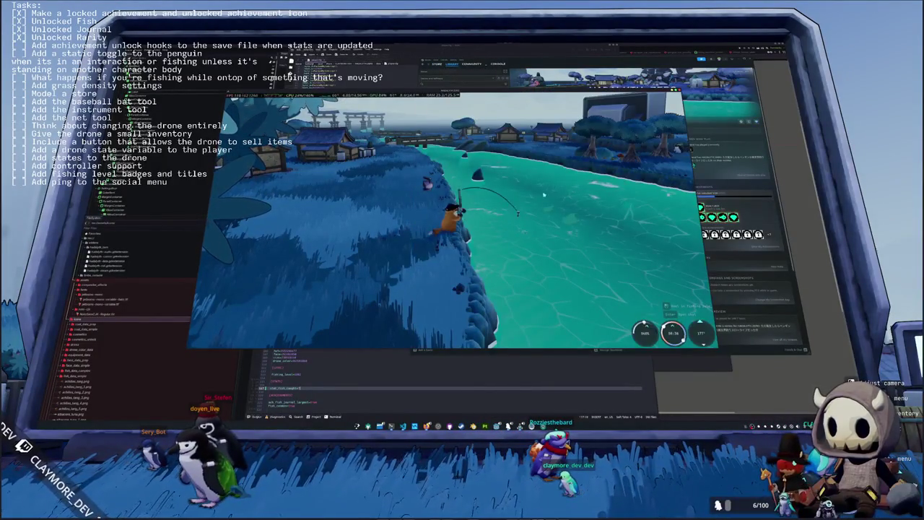
click(453, 219)
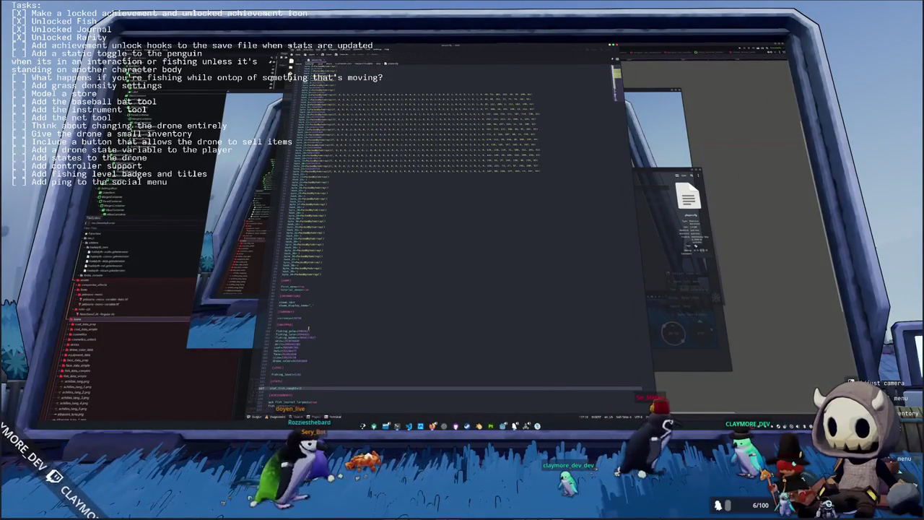
Step through the save data file's stats lines, including stat_fish_caught, then switch to the terminal.
click(309, 328)
click(312, 318)
click(317, 309)
click(330, 299)
click(327, 304)
click(330, 296)
click(333, 286)
click(337, 281)
scroll(338, 282, down, 1)
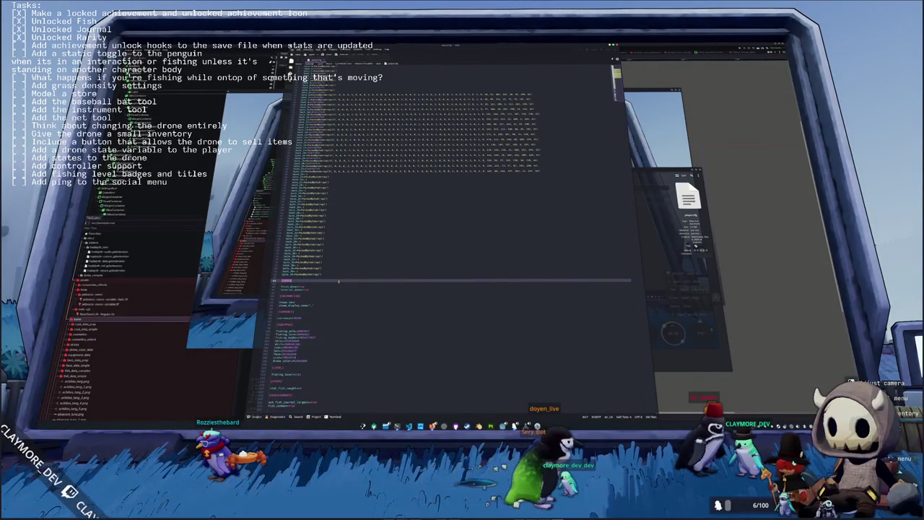
click(362, 388)
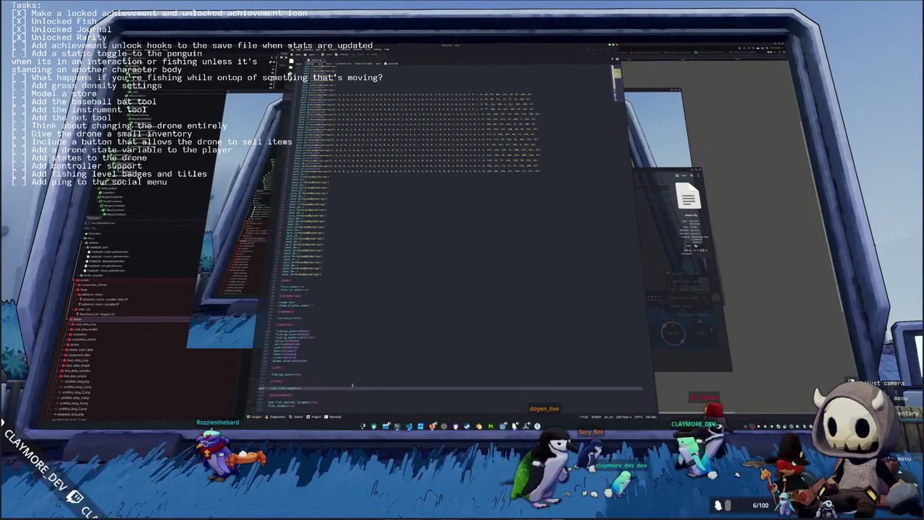
click(311, 408)
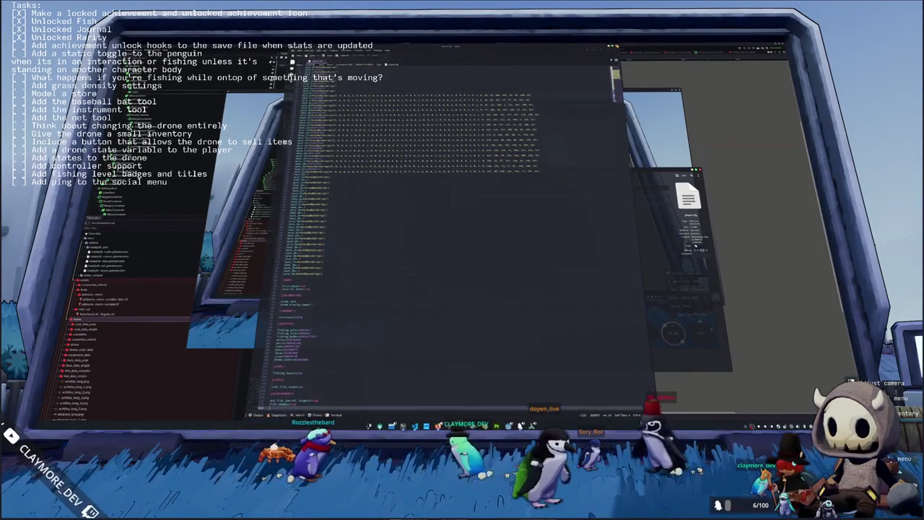
key(alt+Tab)
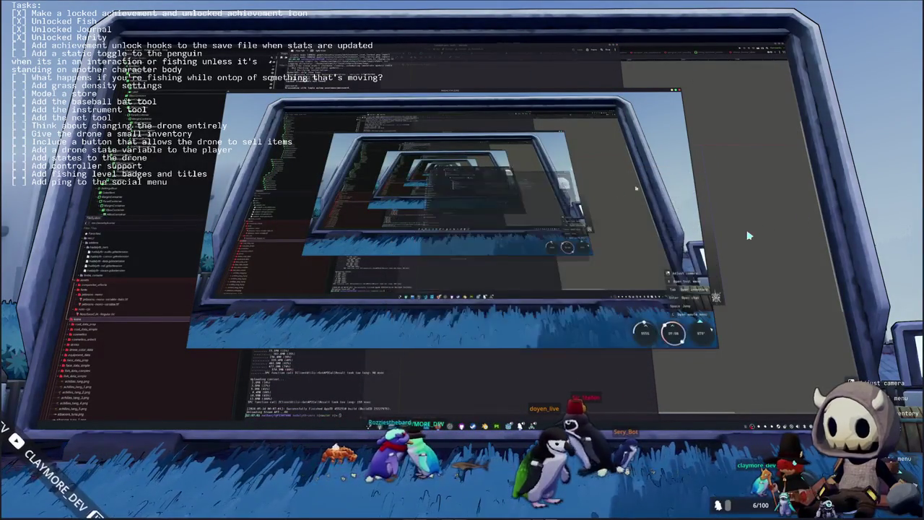
Run git status, stage everything, commit as 'Updated user interface', and hide the terminal.
click(500, 374)
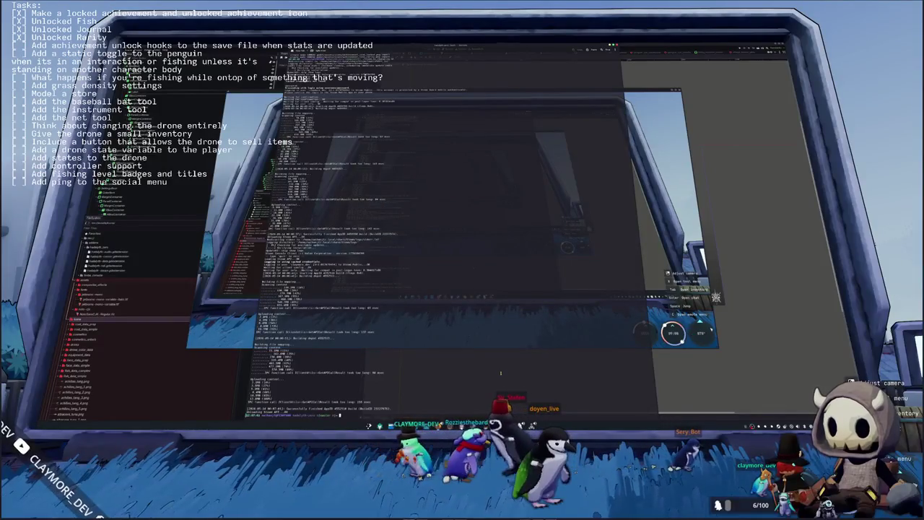
text(atus)
key(Return)
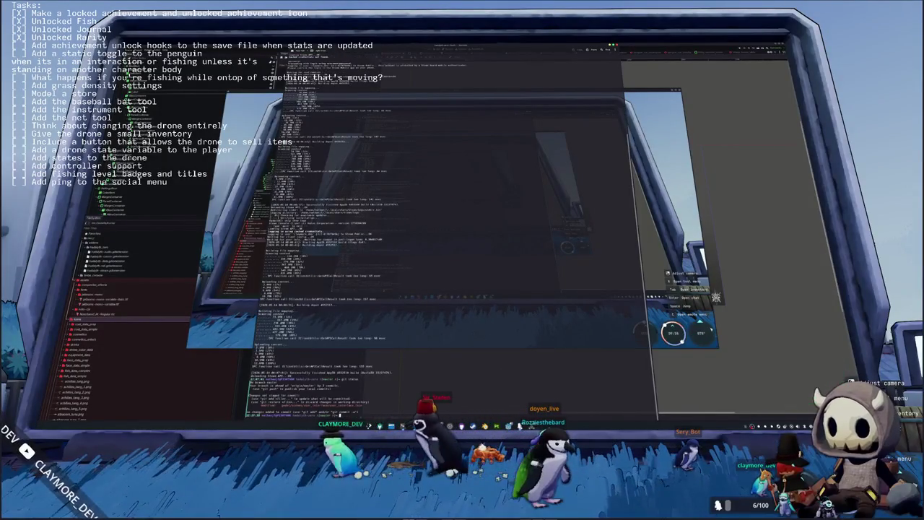
key(Return)
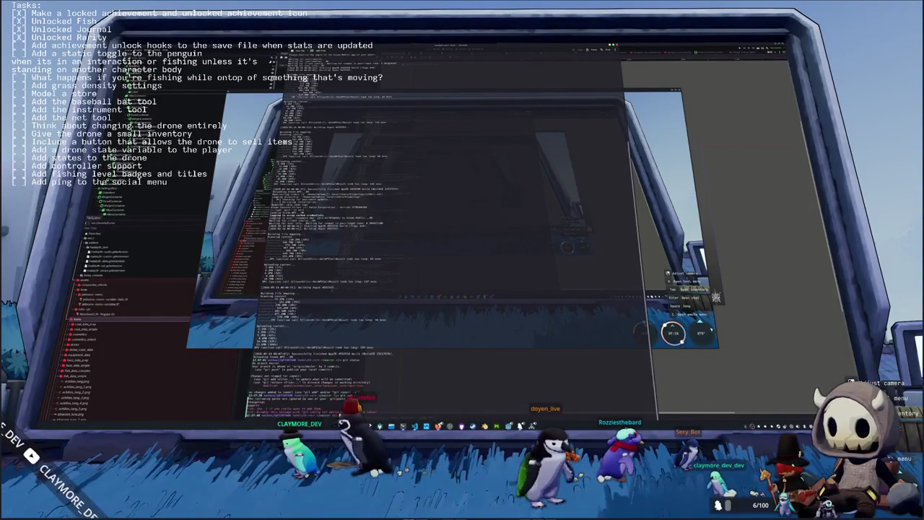
text(git)
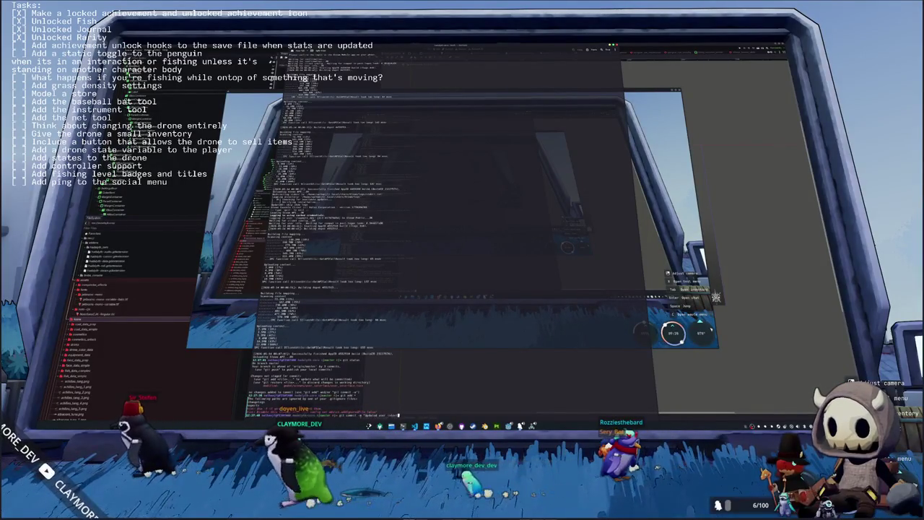
key(Return)
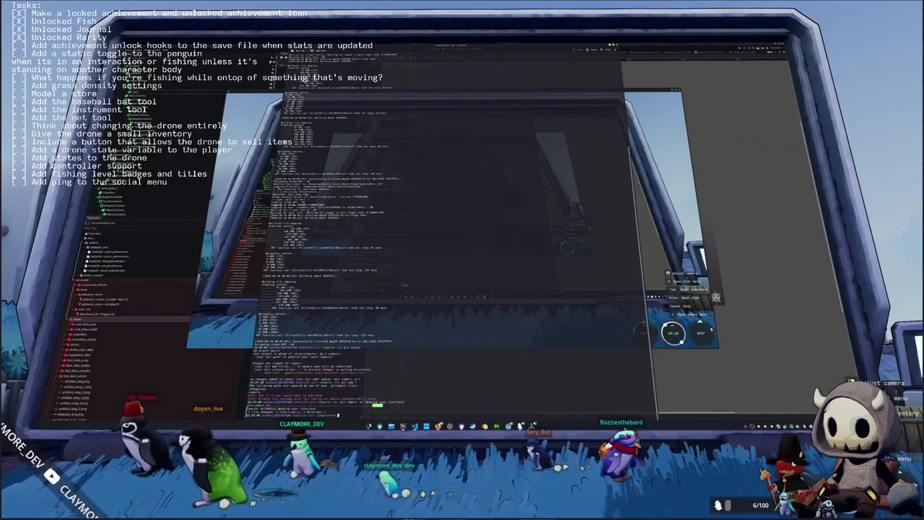
key(super+d)
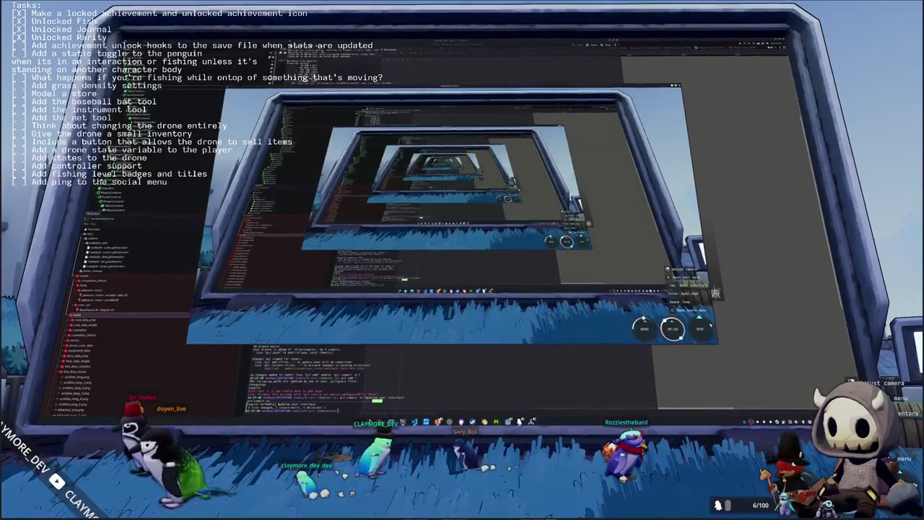
key(alt+Tab)
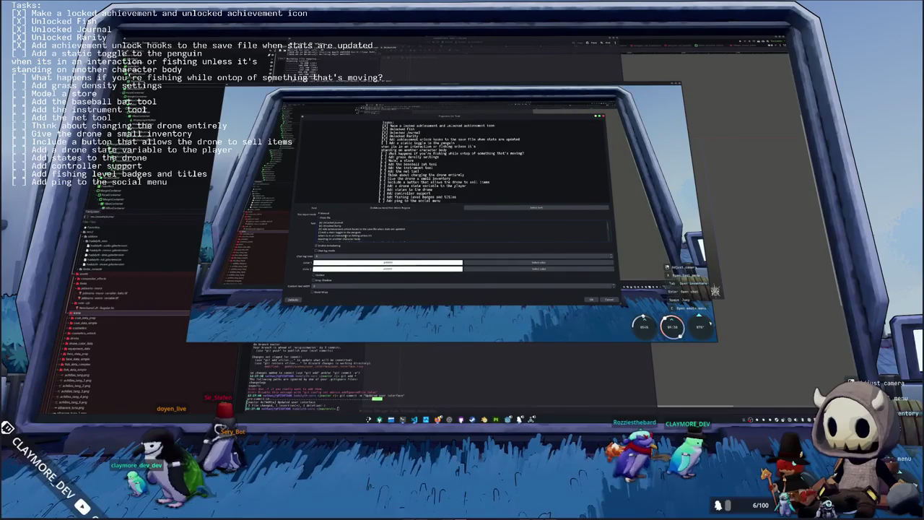
Select the task list text in the OBS text source properties and close the dialog.
key(ctrl+a)
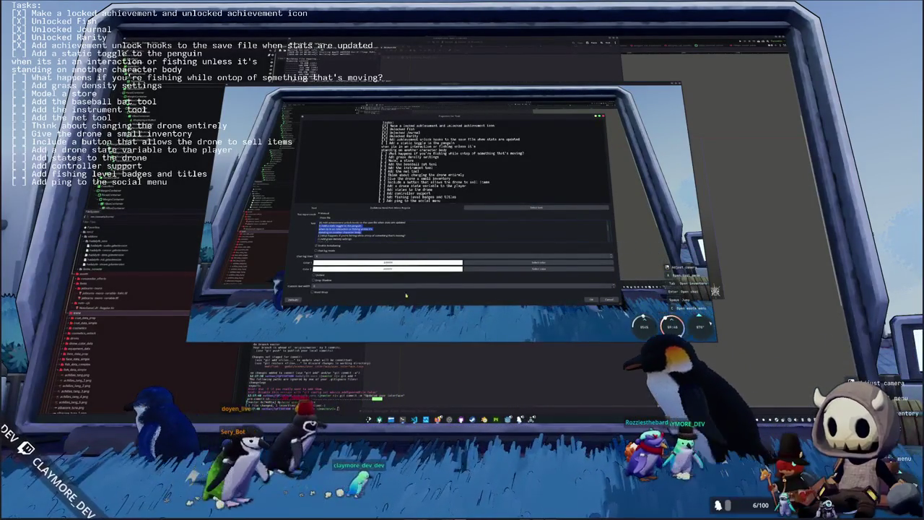
key(Escape)
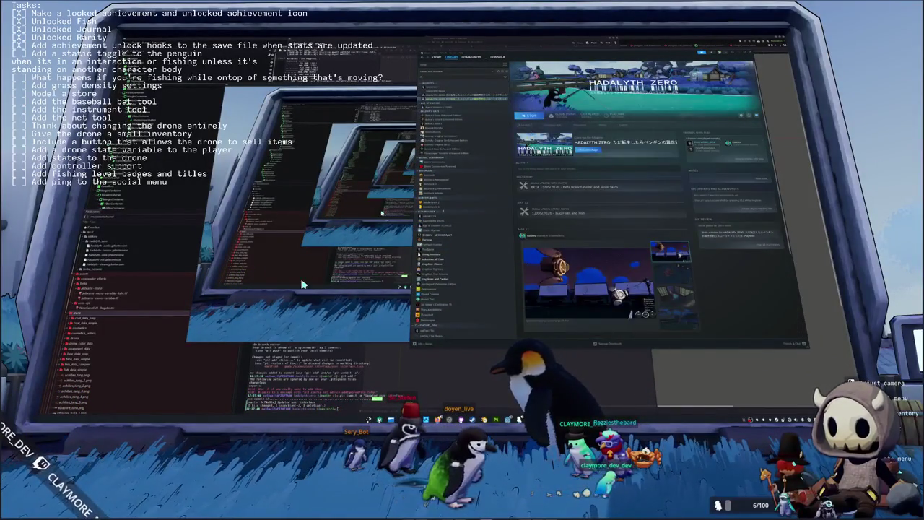
Switch Hadalyth Zero to the public-beta branch, launch it, and choose Multiplayer.
key(Escape)
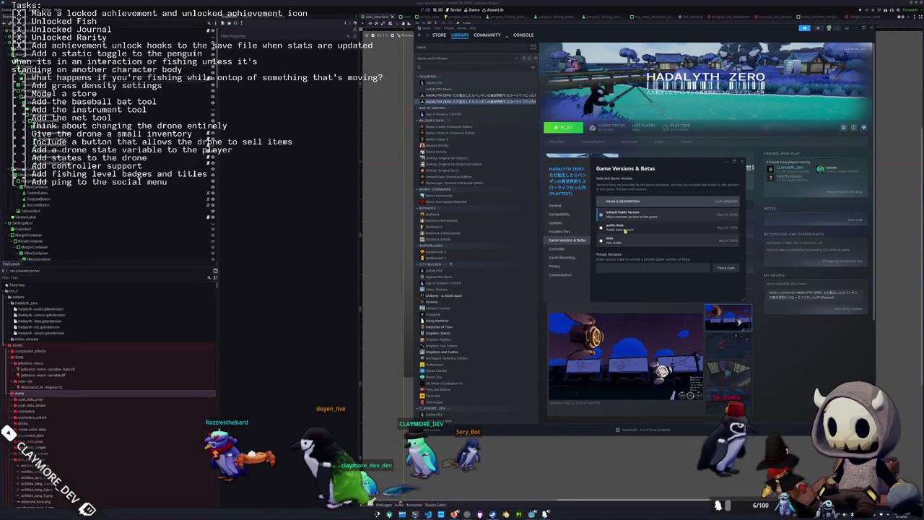
click(625, 228)
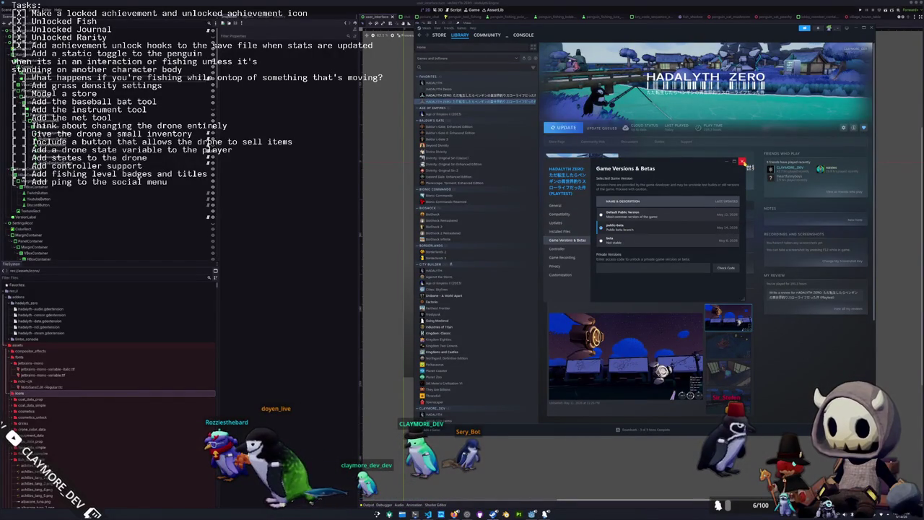
click(742, 160)
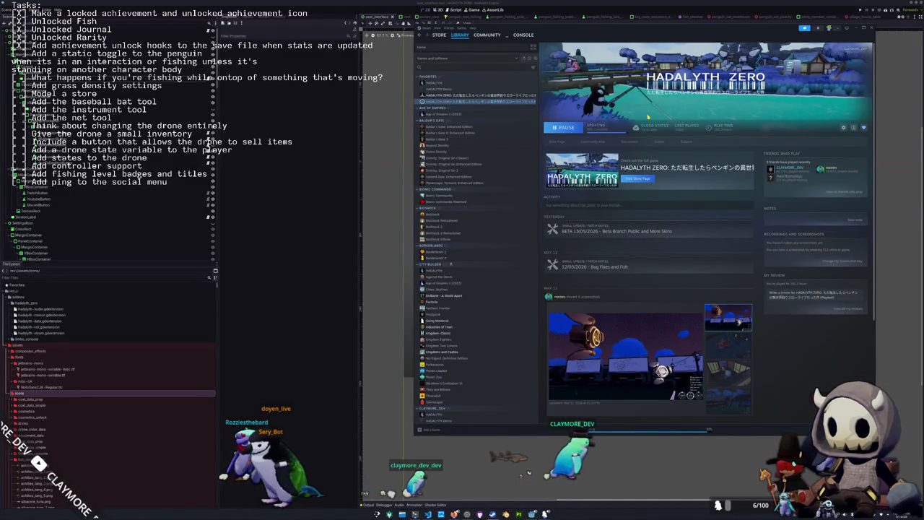
click(571, 128)
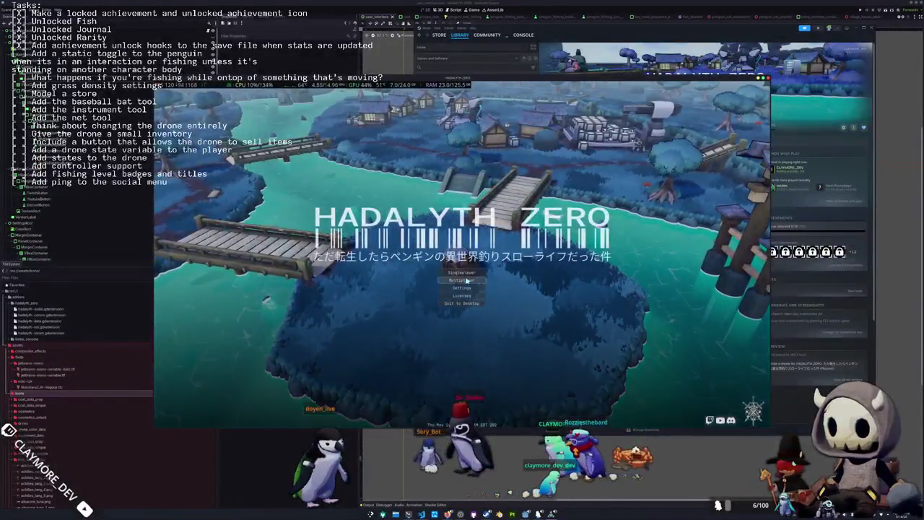
click(467, 280)
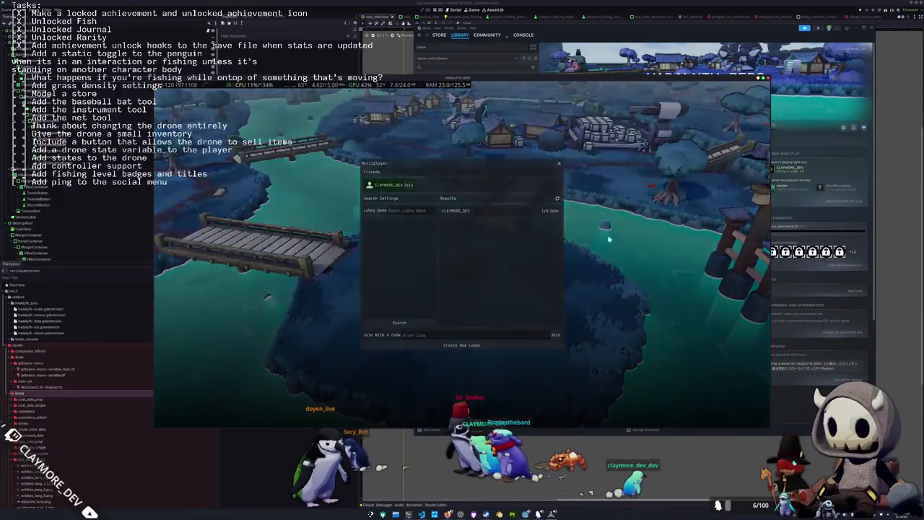
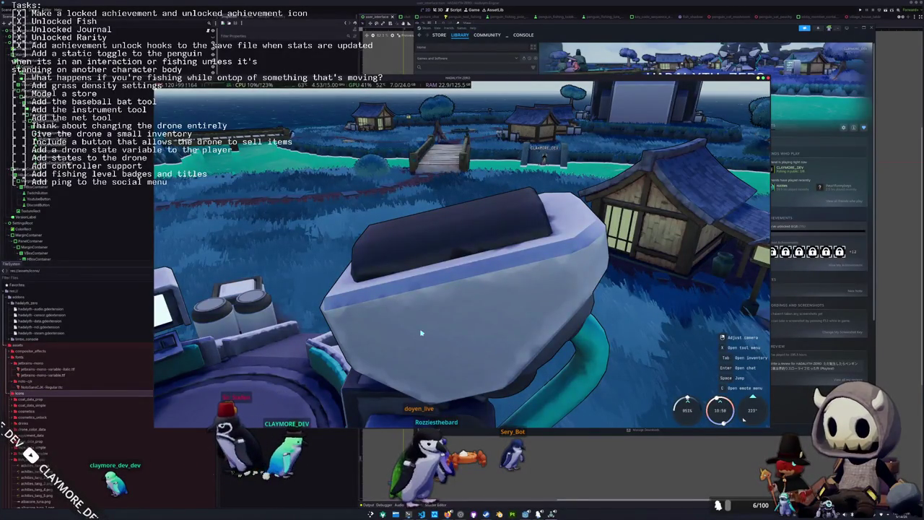
Jump down, swim the penguin to the river's stone steps, and cast a fishing line from there.
key(space)
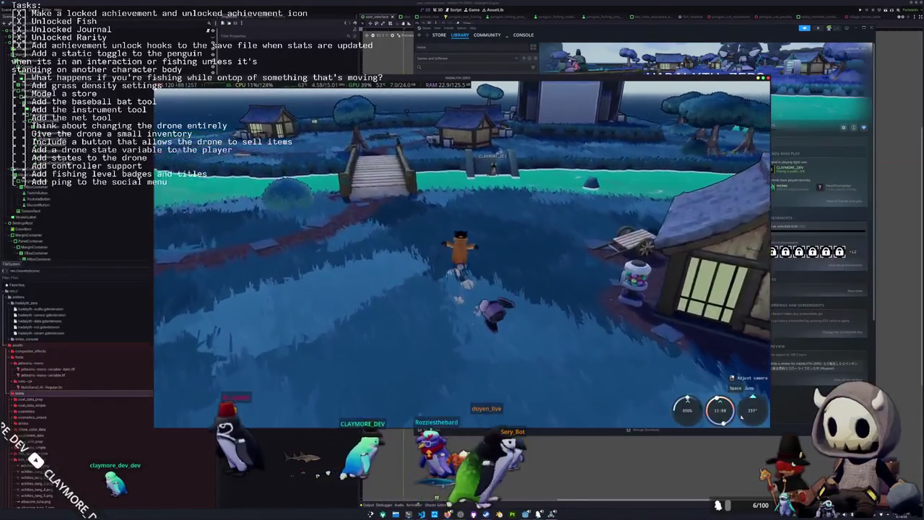
key(w)
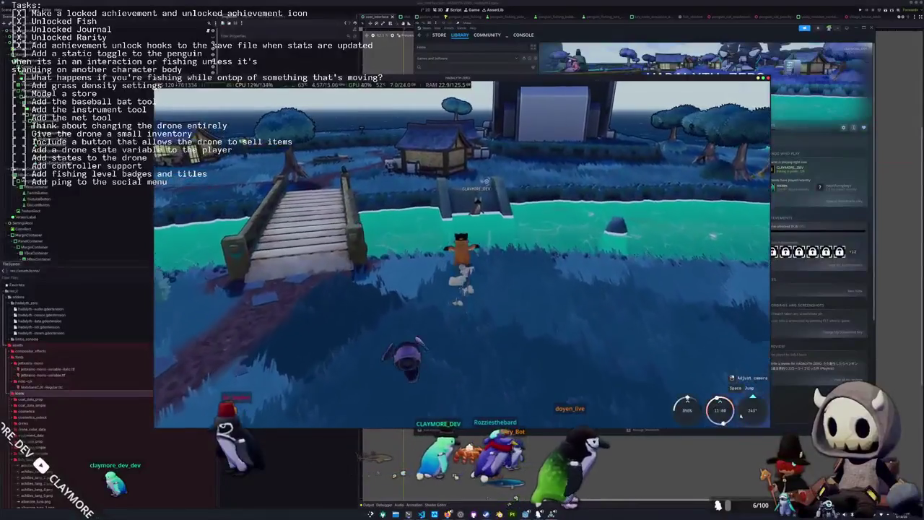
key(w)
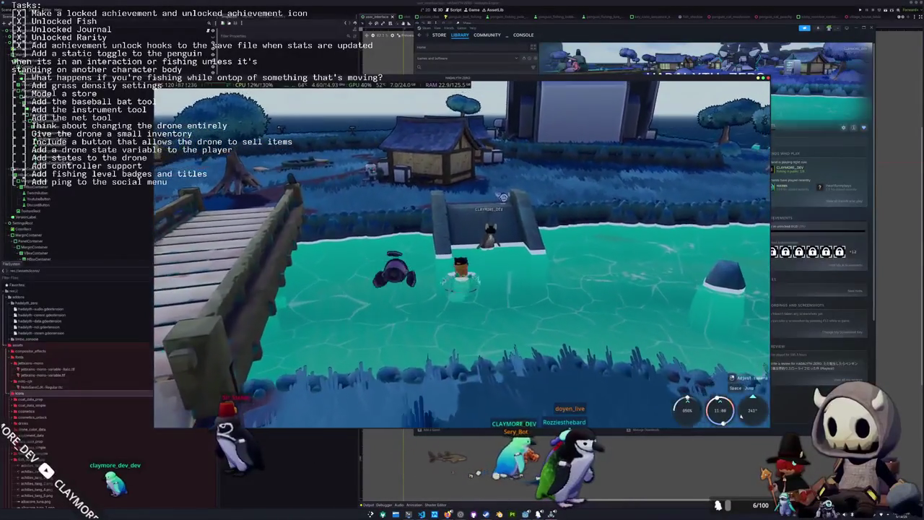
key(w)
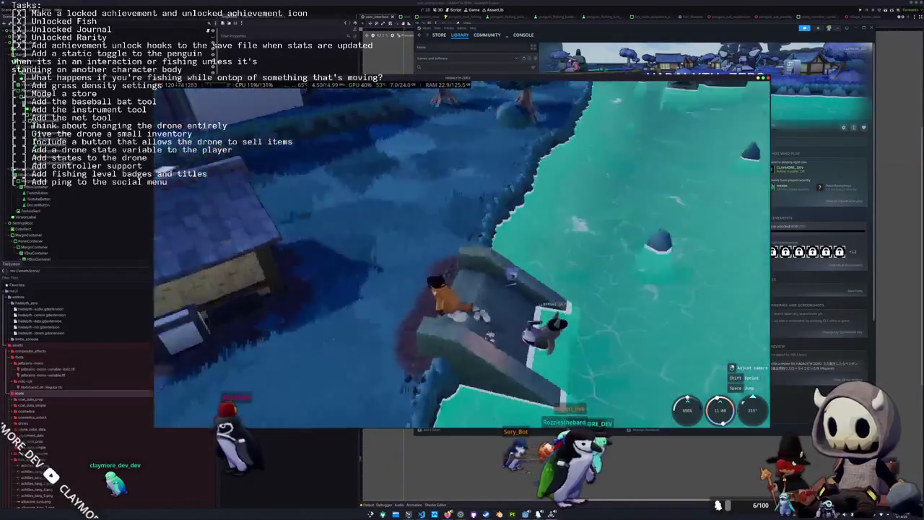
key(w)
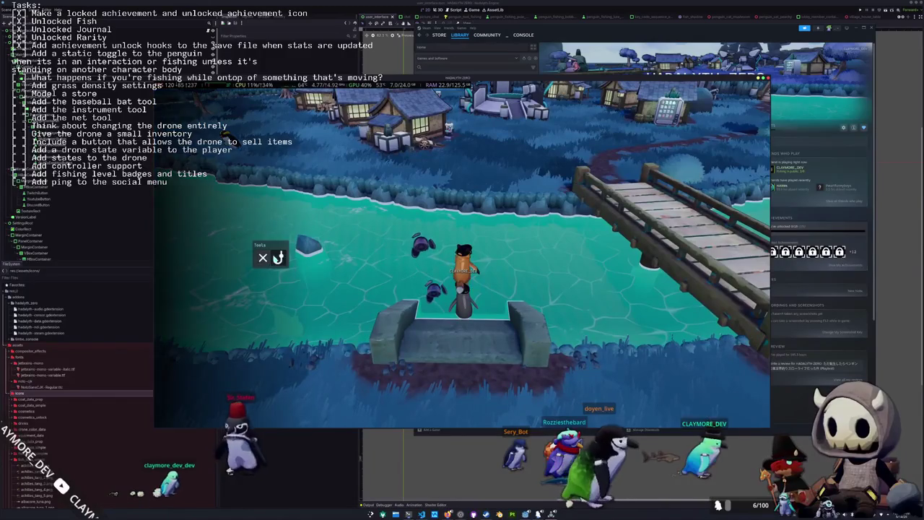
click(278, 258)
click(537, 235)
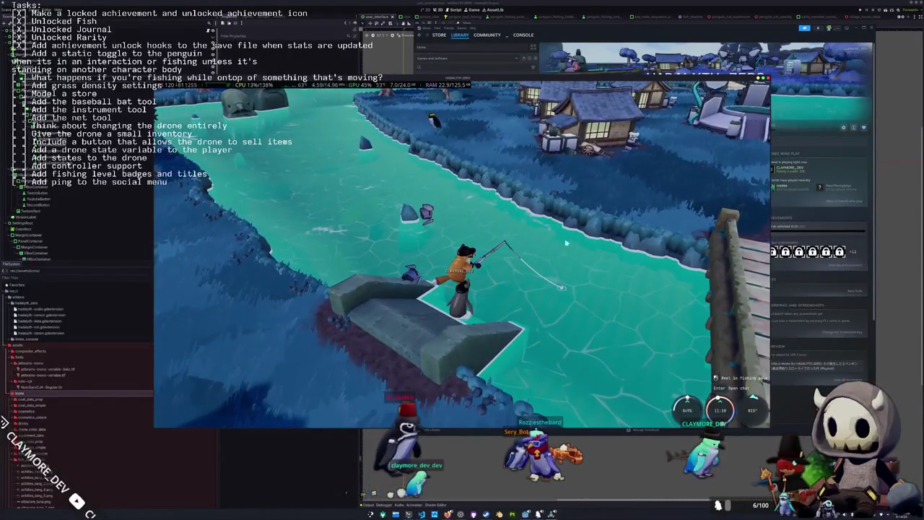
Reel in, then ride the stone platform into the river, back to shore, and out again.
key(e)
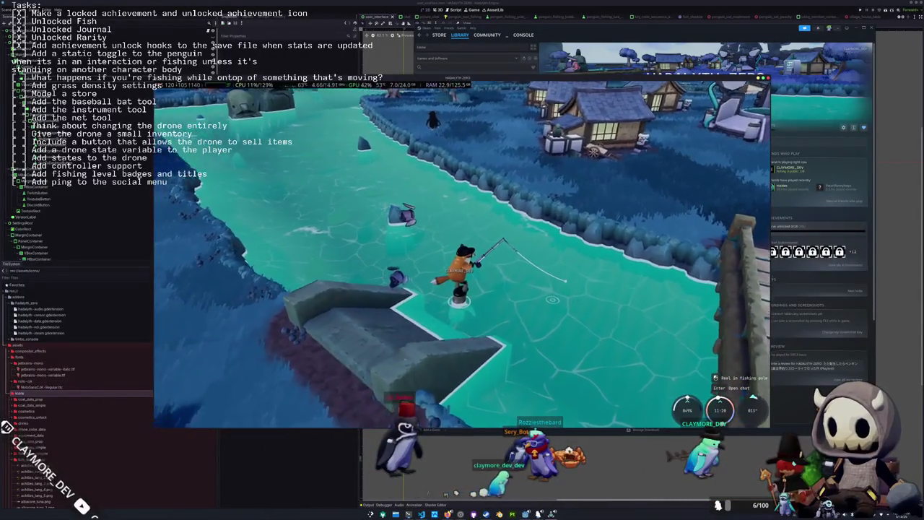
click(581, 305)
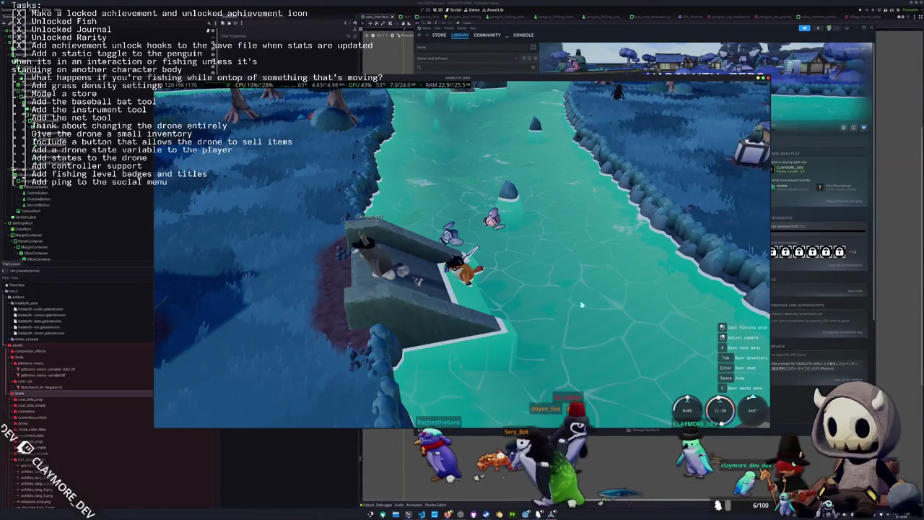
key(e)
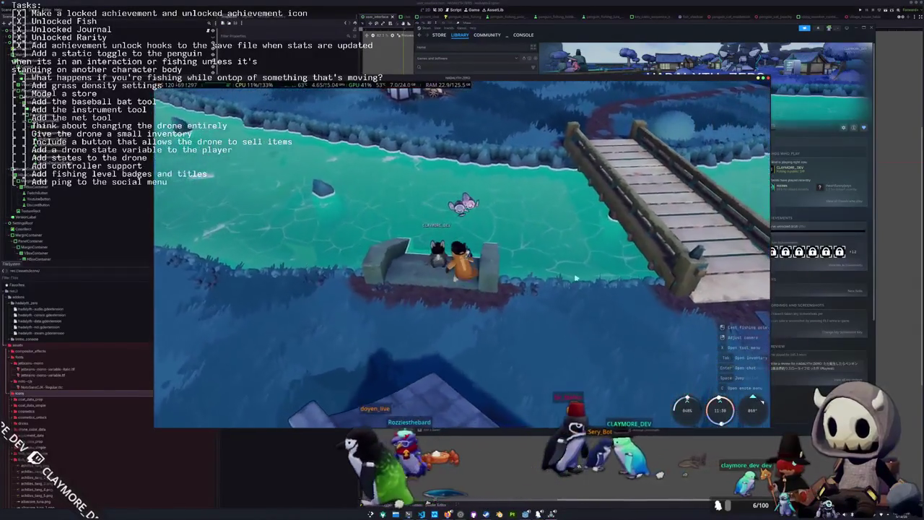
key(e)
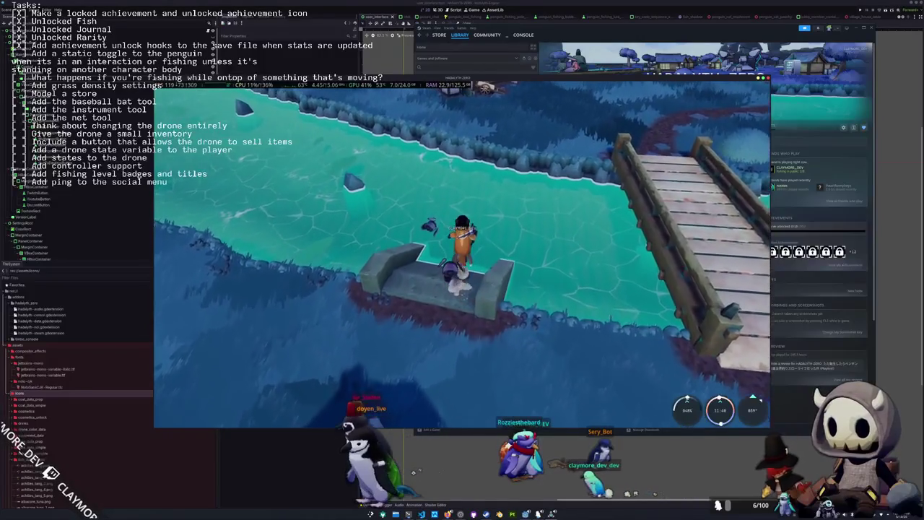
key(e)
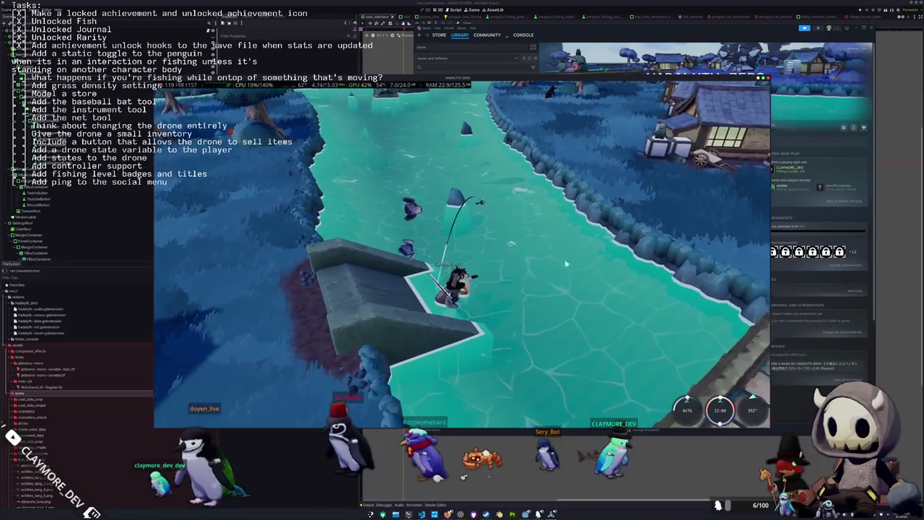
Recast the line from the platform, then open properties of OBS's Tasks text source.
click(520, 271)
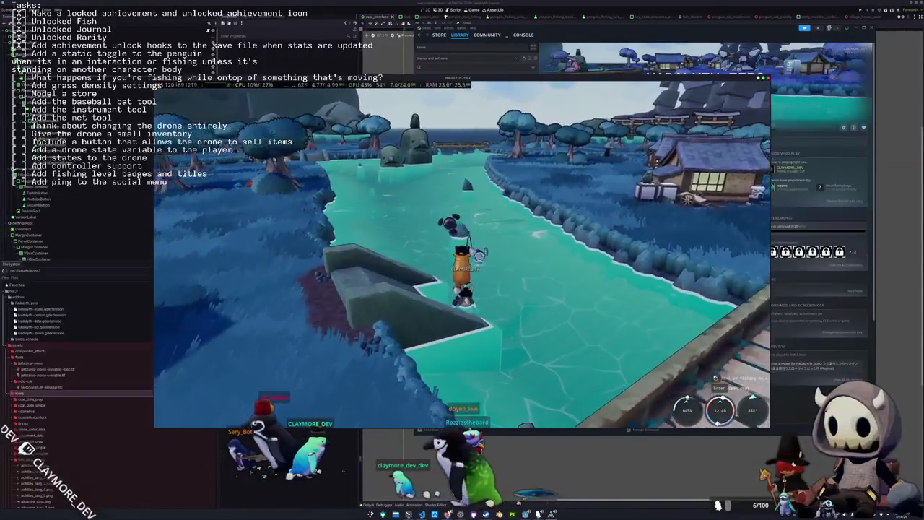
click(579, 315)
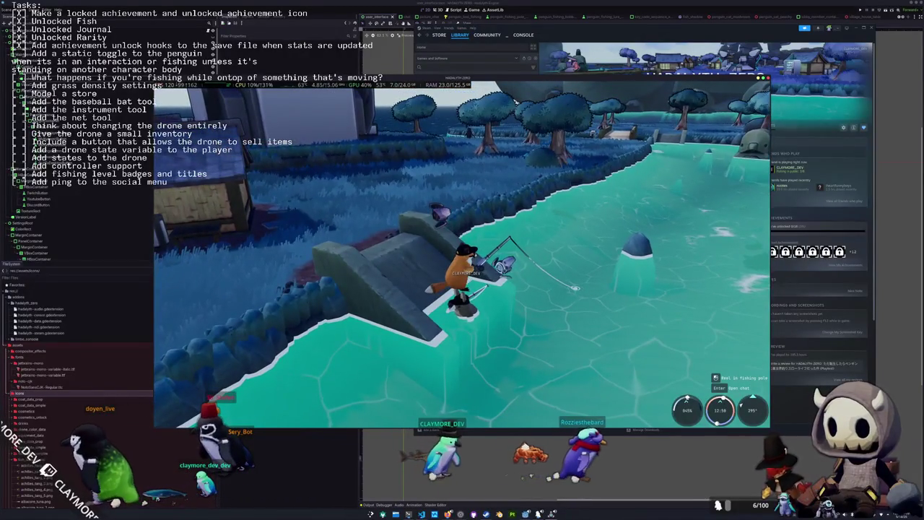
key(alt+Tab)
click(414, 265)
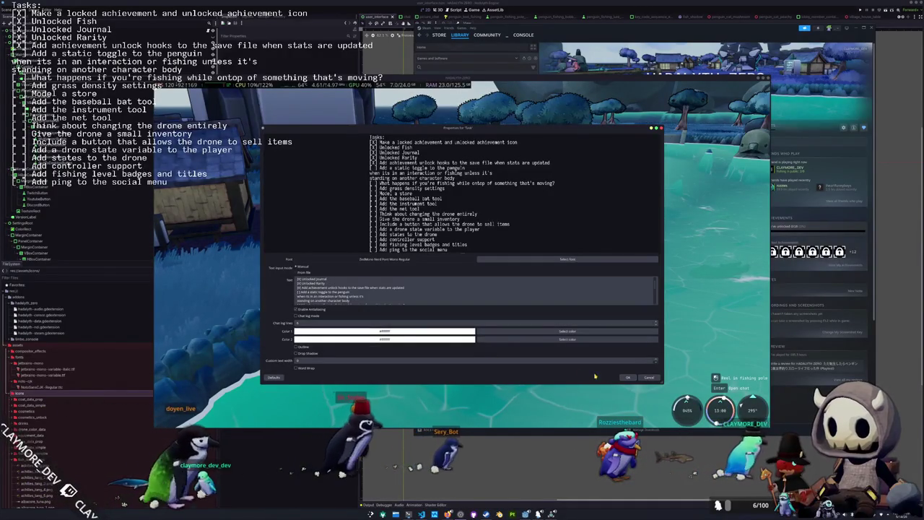
Close the Tasks text properties, filter the Steam library to a multiplayer Players option, then return to the game.
click(627, 377)
click(486, 316)
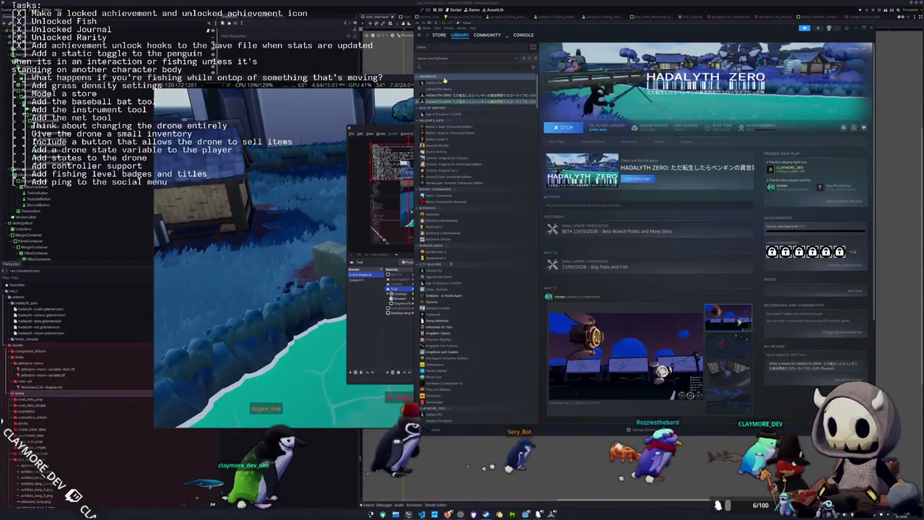
click(533, 67)
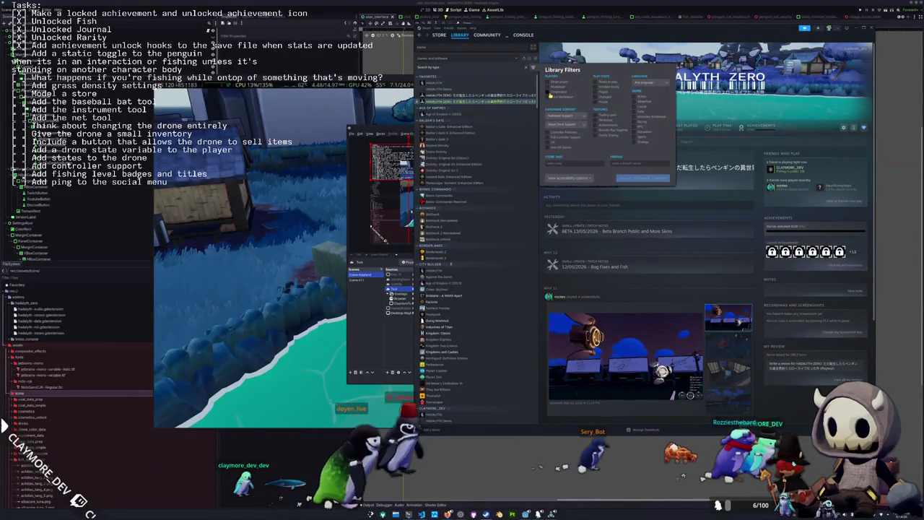
click(550, 97)
click(549, 97)
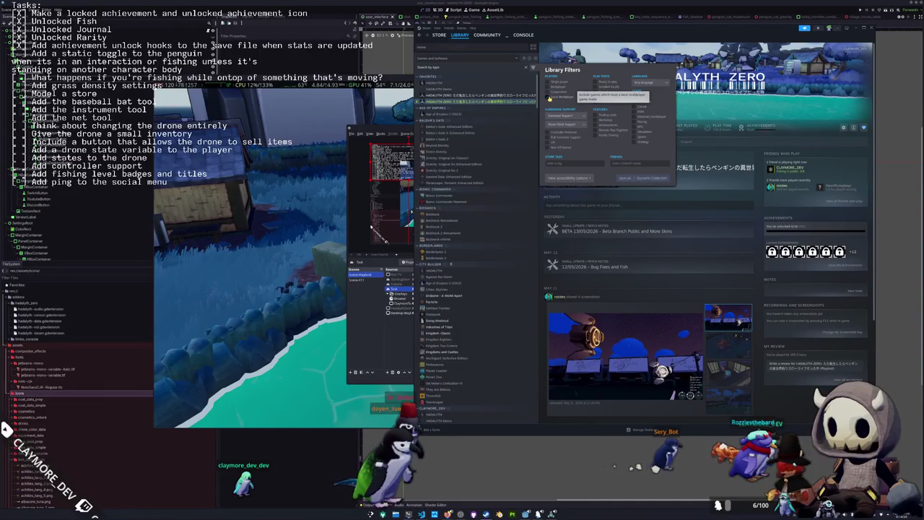
click(549, 88)
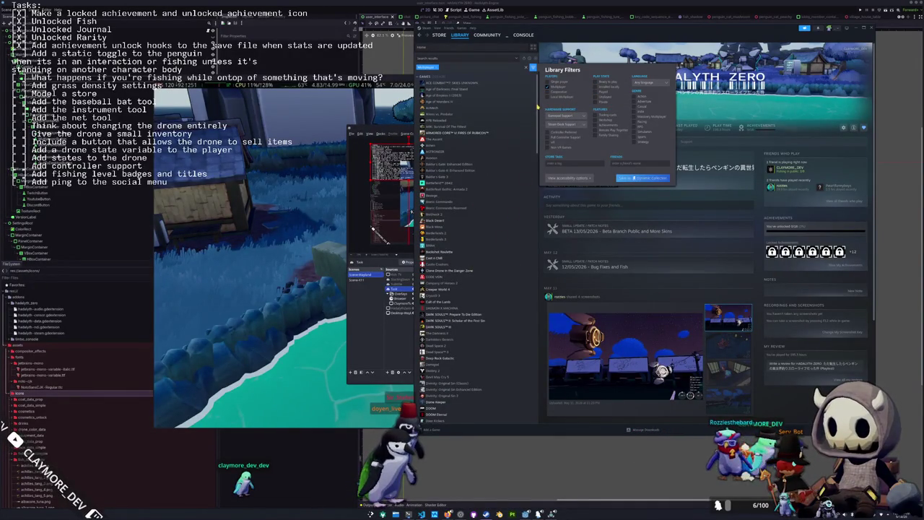
drag(537, 110, 532, 200)
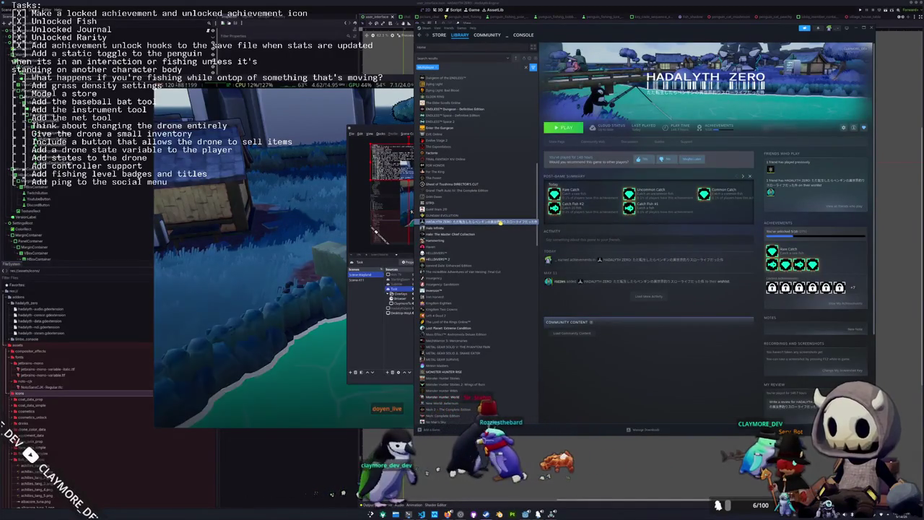
key(alt+Tab)
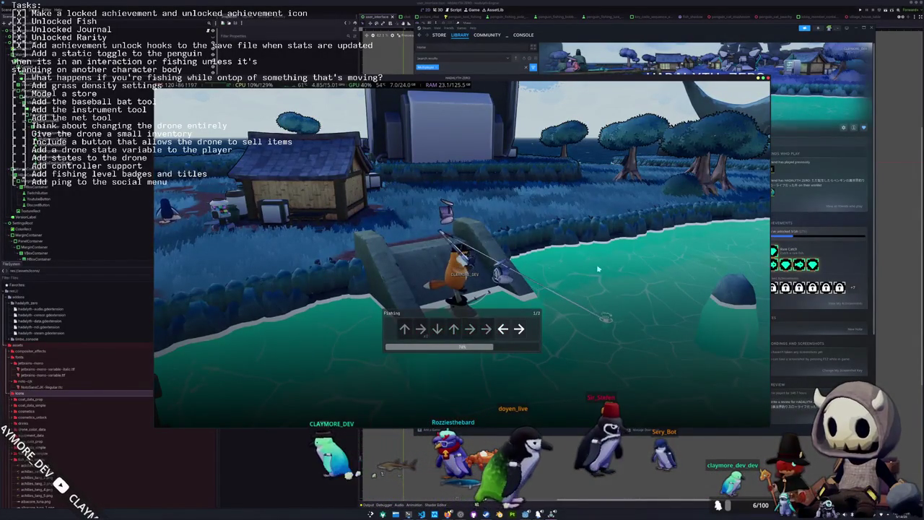
Enter the Left, Down, Left, Right arrow sequence to land the fish.
key(Left)
key(Down)
key(Left)
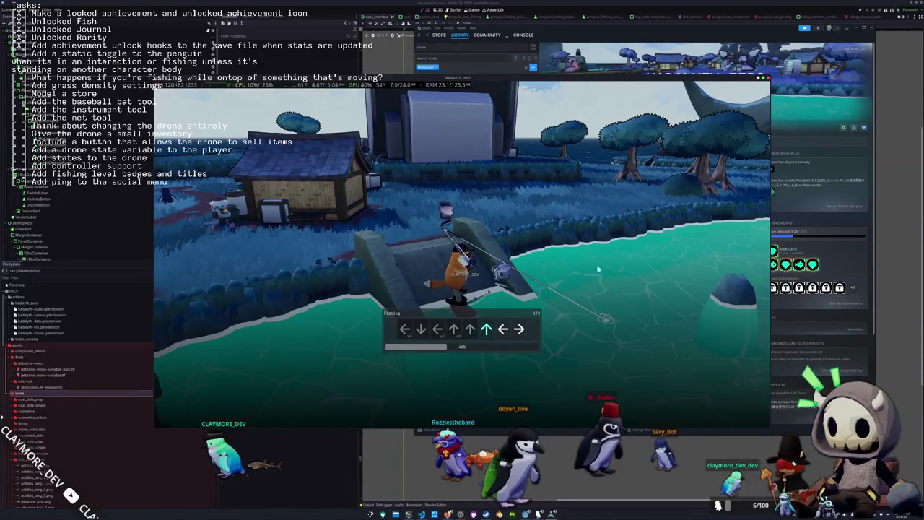
key(Right)
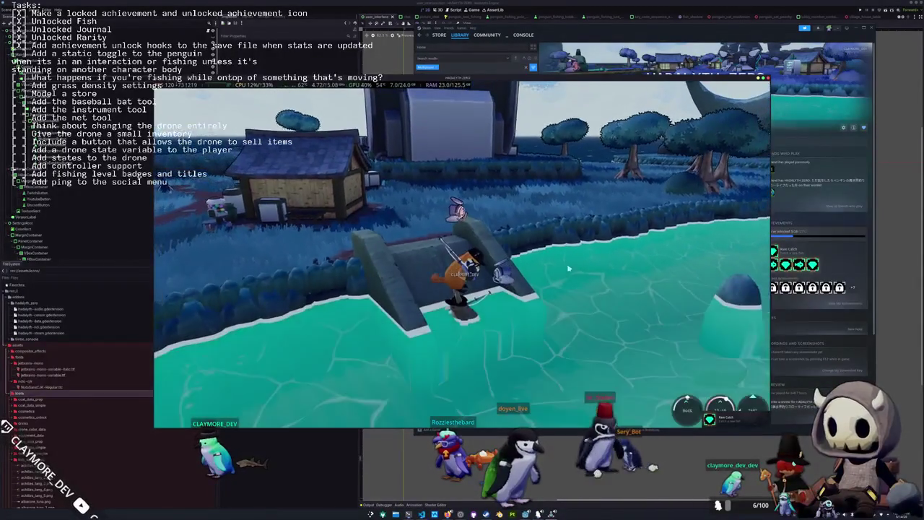
Swim off the dock, review the game's Steam achievements, then return to the game window.
key(s)
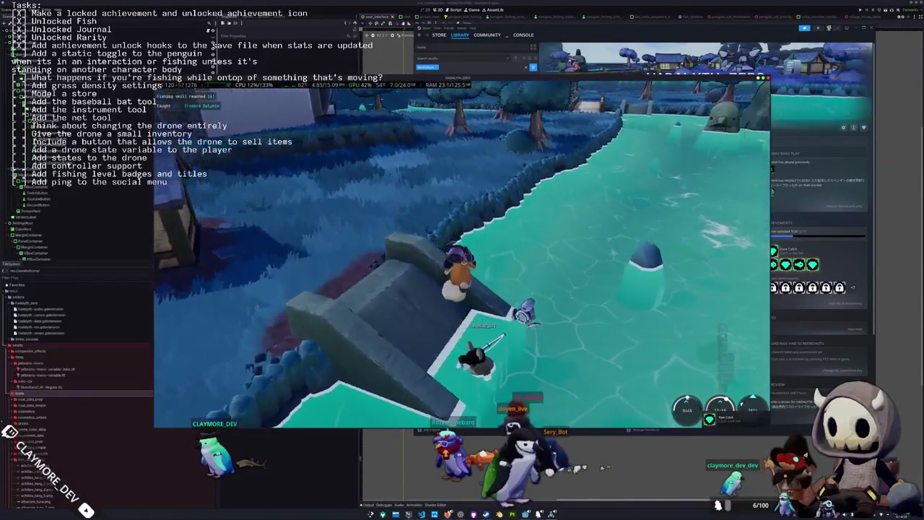
key(a)
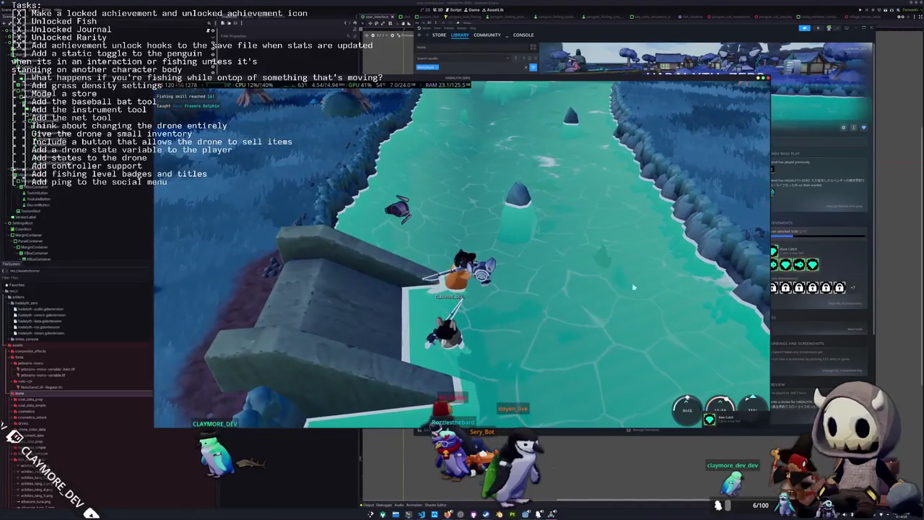
click(793, 259)
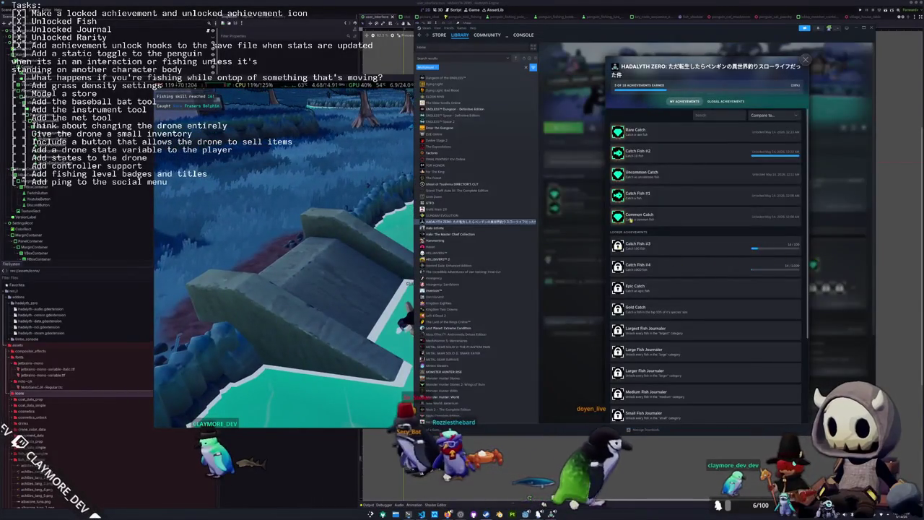
click(804, 60)
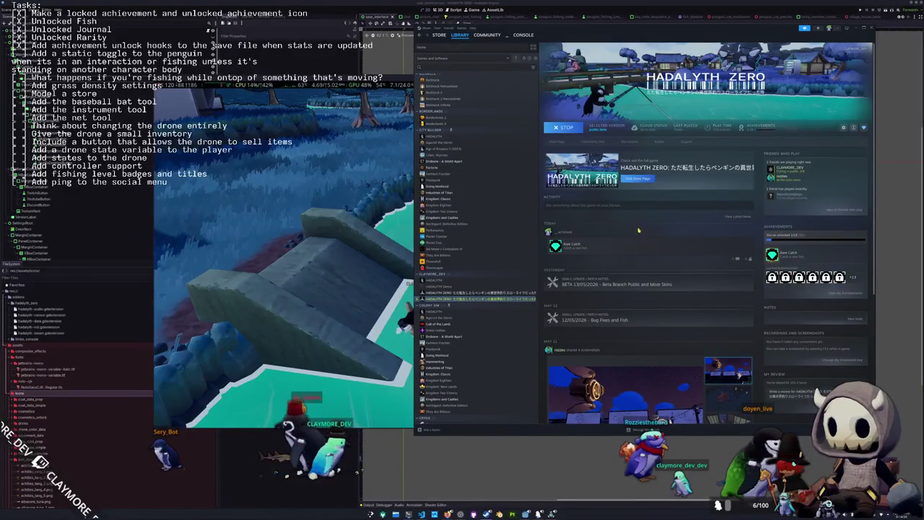
key(alt+Tab)
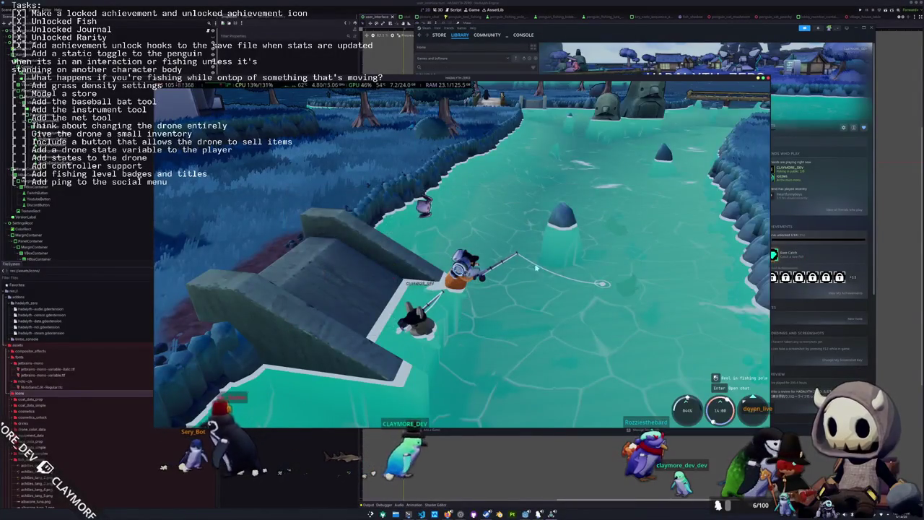
key(alt+Tab)
key(alt+Tab)
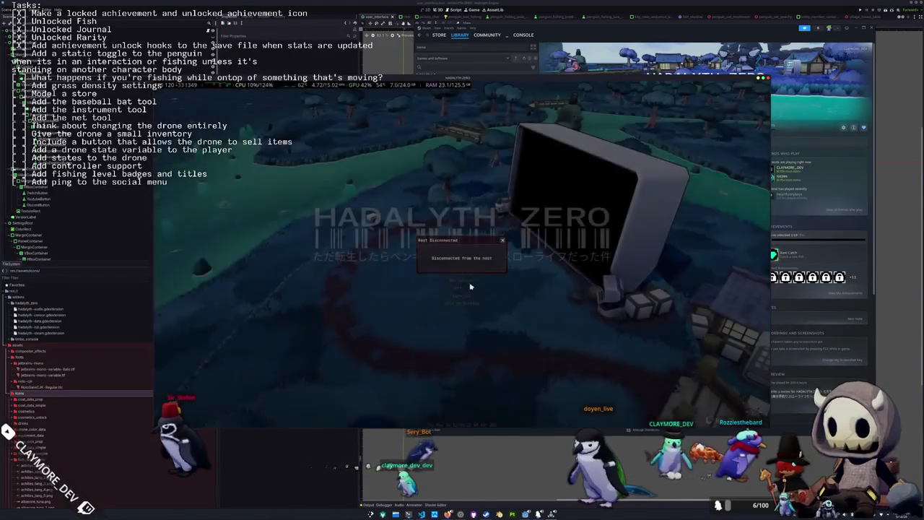
Dismiss the host-disconnected notice and create a new multiplayer lobby in the village.
click(503, 241)
click(467, 283)
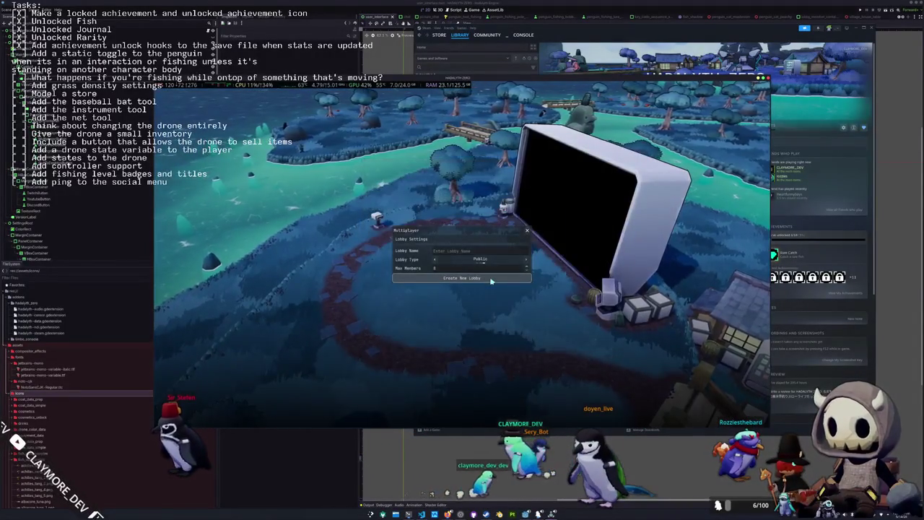
click(490, 279)
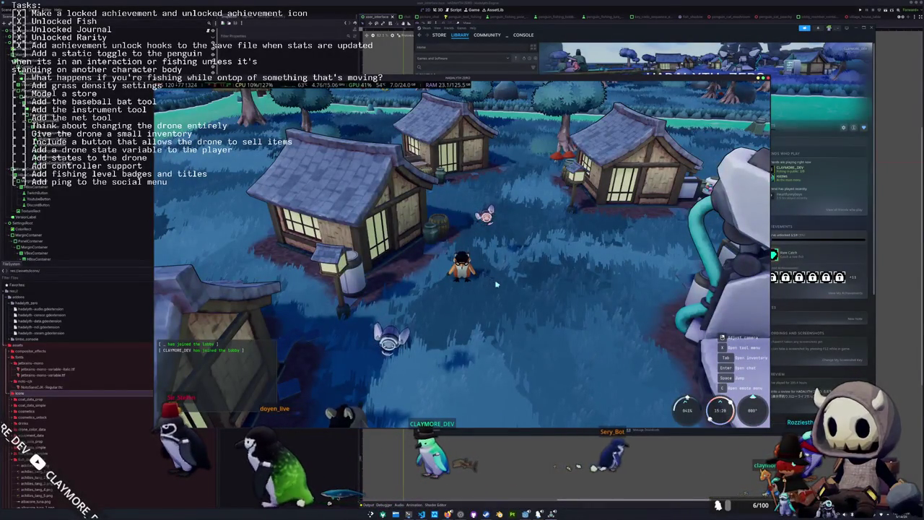
Walk the penguin to the water's edge and cast the line into the pond by the bridge.
mouse_move(490, 281)
mouse_down()
mouse_move(483, 263)
mouse_move(364, 264)
mouse_move(554, 278)
mouse_up()
key(w)
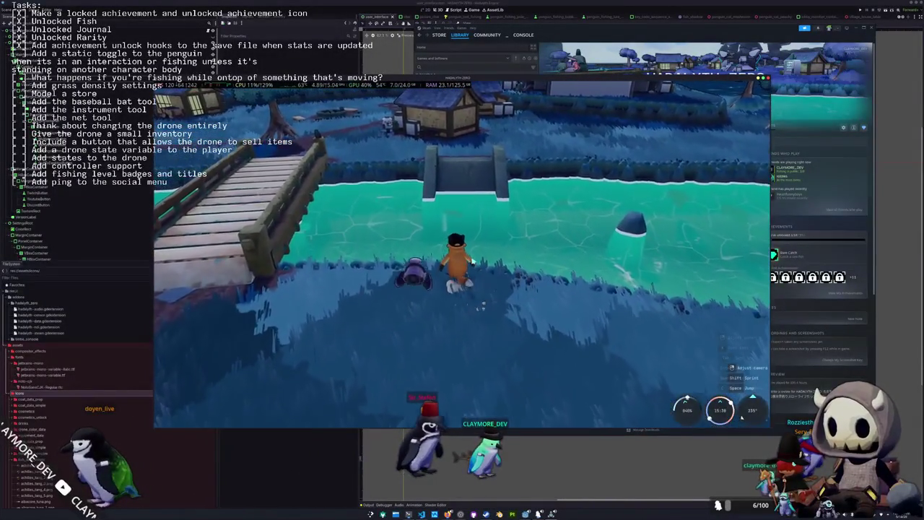
click(412, 231)
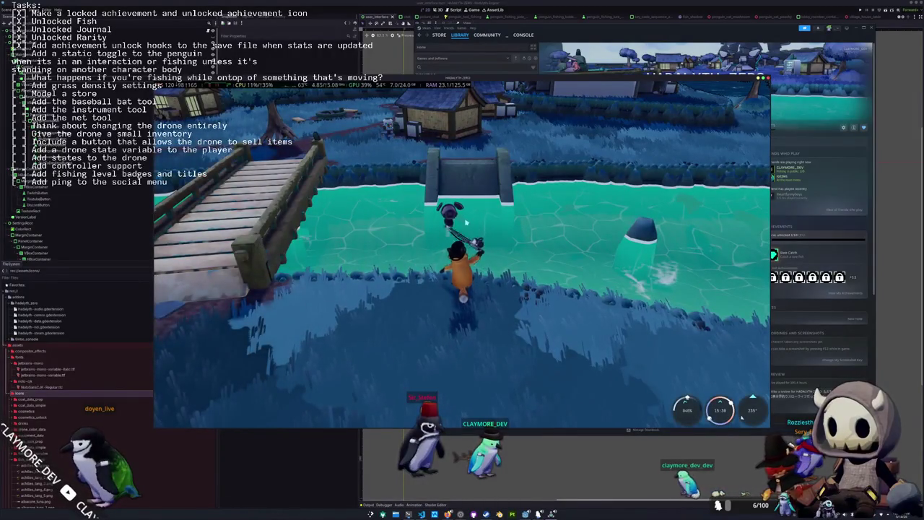
click(560, 235)
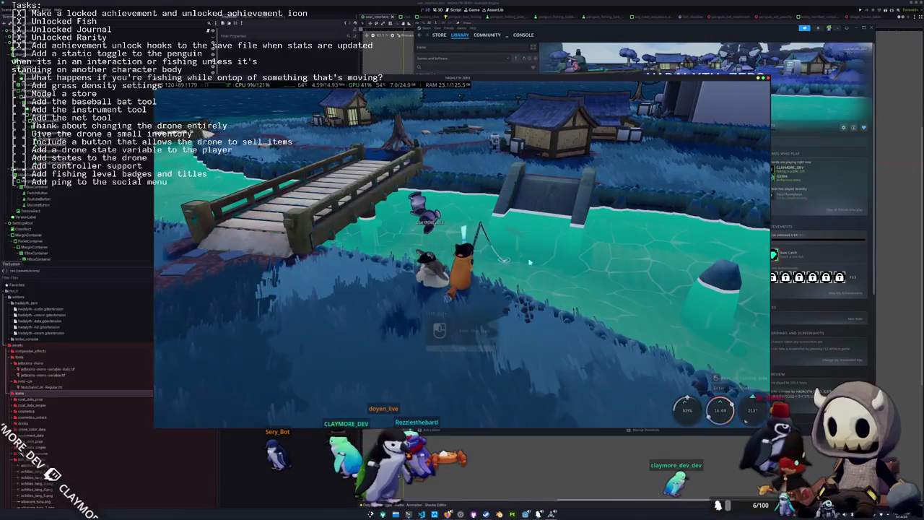
Hook the bite and enter Up, Left to land a small fish, then show the Steam overlay.
click(549, 267)
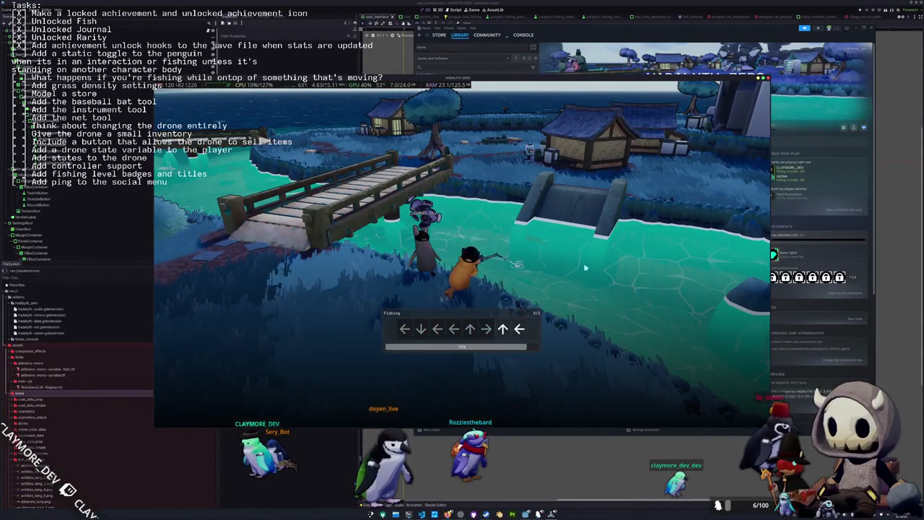
key(Up)
key(Left)
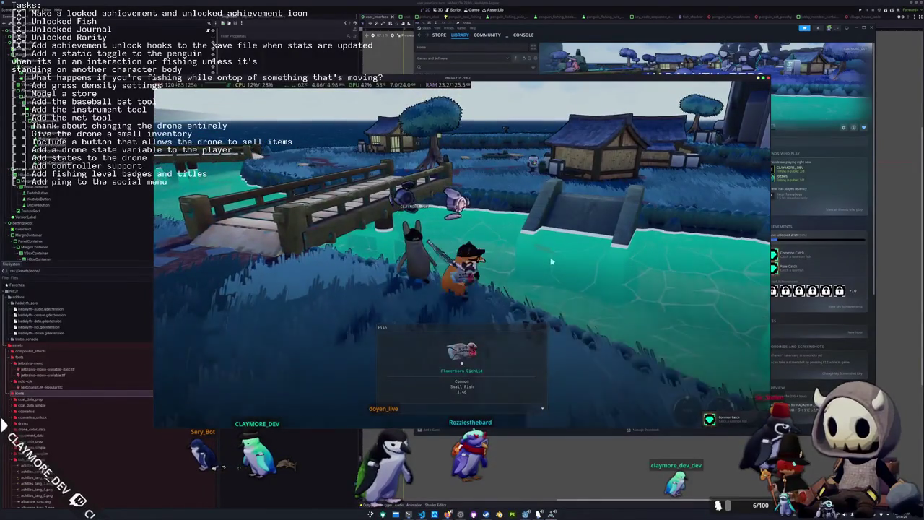
key(shift+Tab)
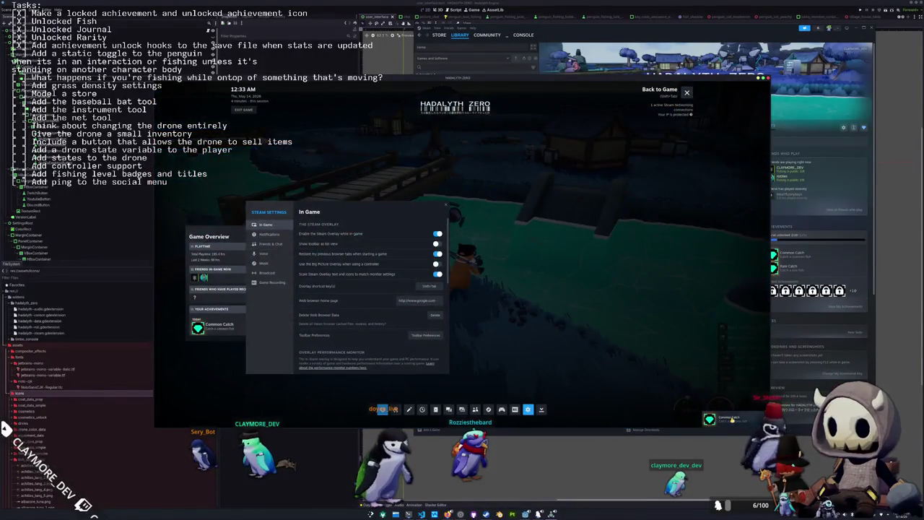
Hide the overlay, ready the rod again, then close the overlay's settings and game overview panels.
key(shift+Tab)
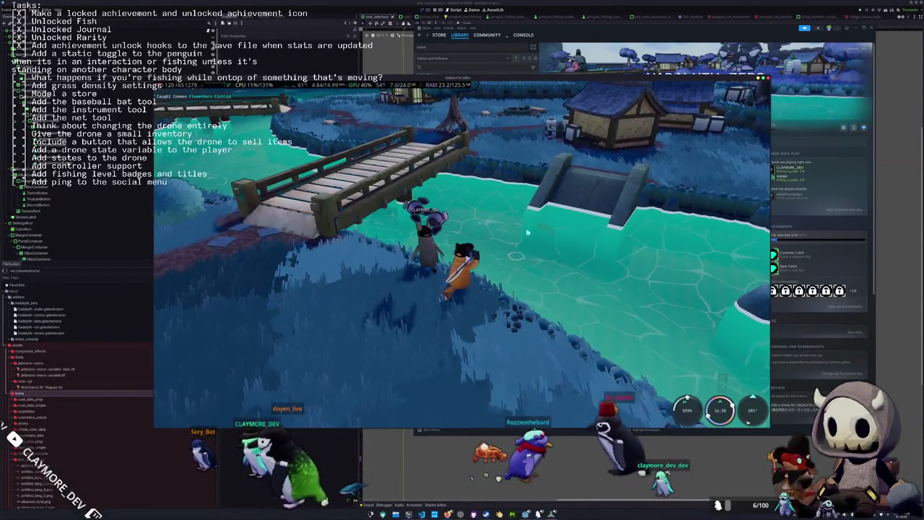
click(527, 263)
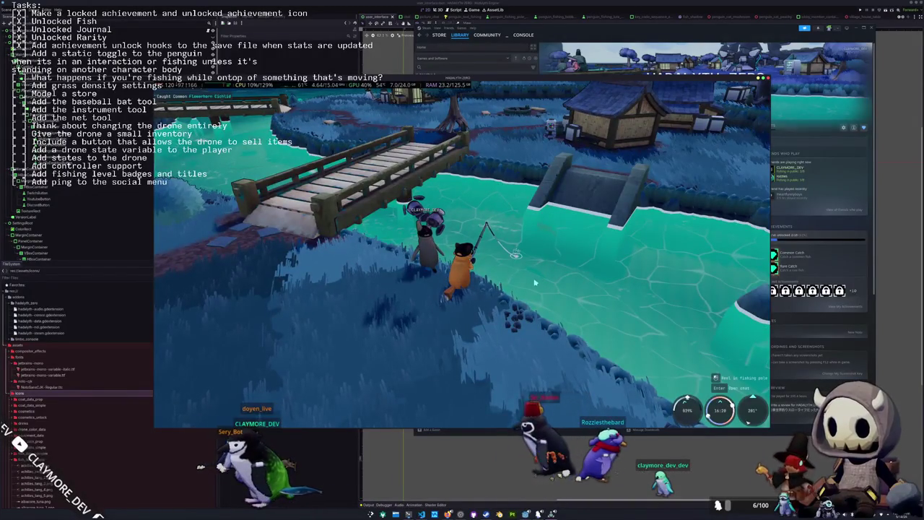
key(shift+Tab)
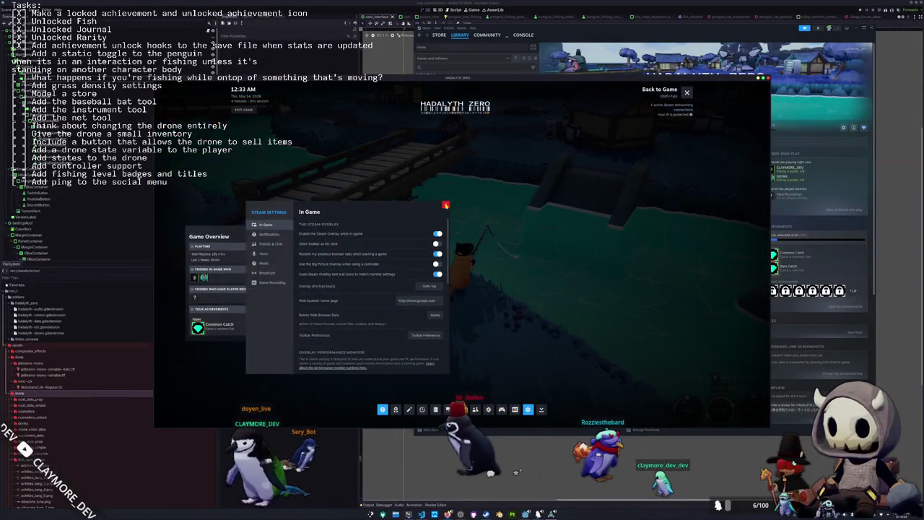
click(446, 205)
mouse_move(204, 277)
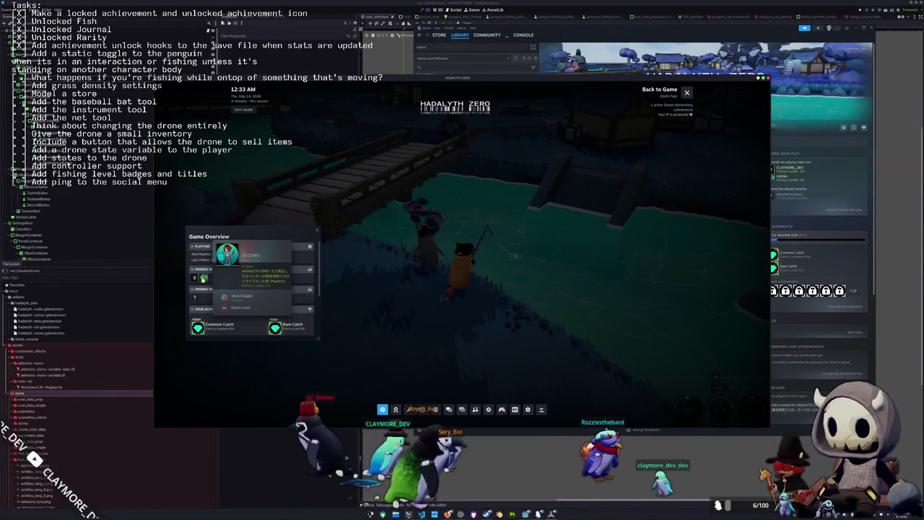
click(317, 230)
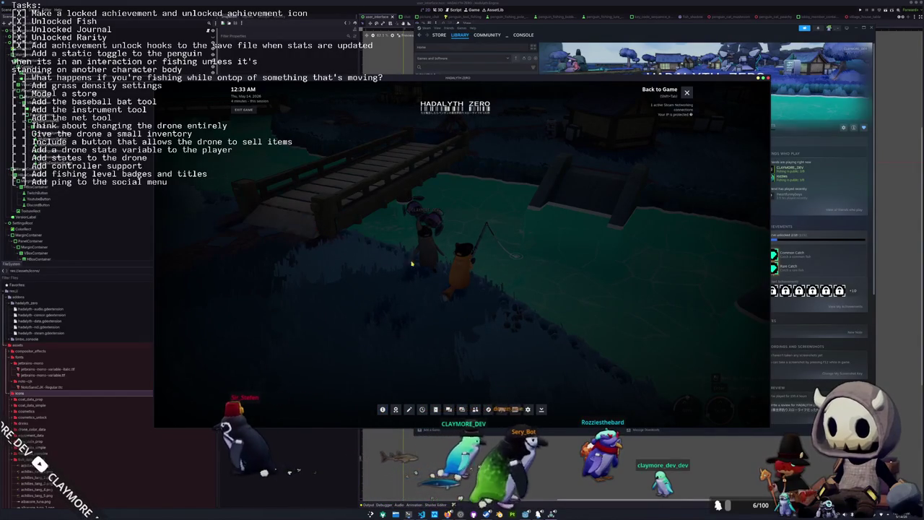
key(shift+Tab)
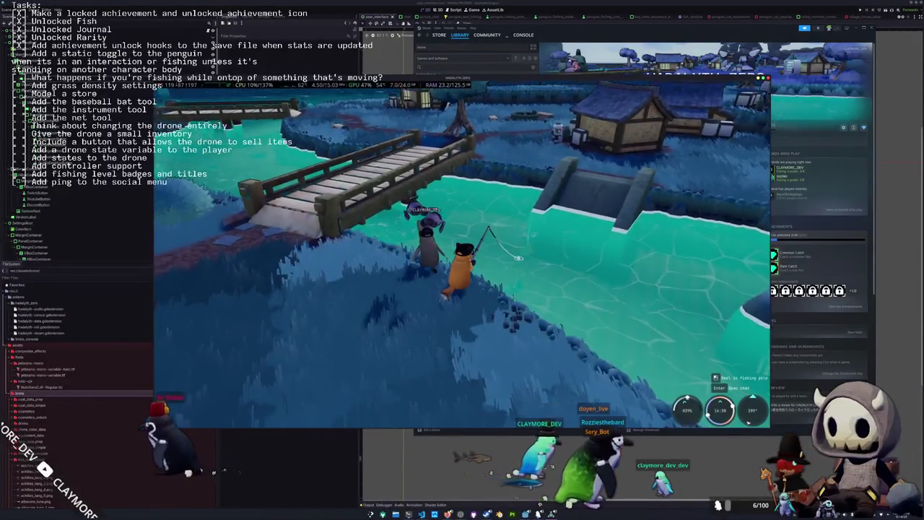
Hook the bite and finish the arrow sequence to land a Goldfish, then bring Steam forward.
click(596, 289)
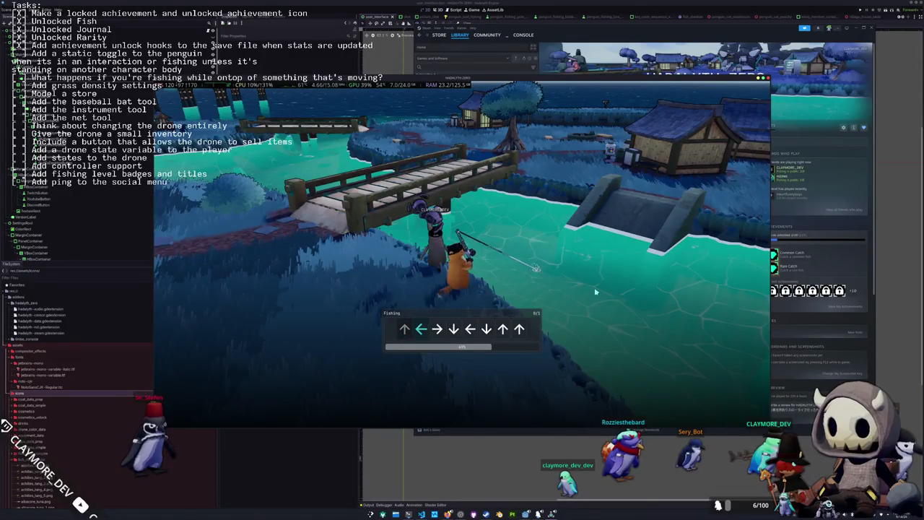
key(Up)
key(Up)
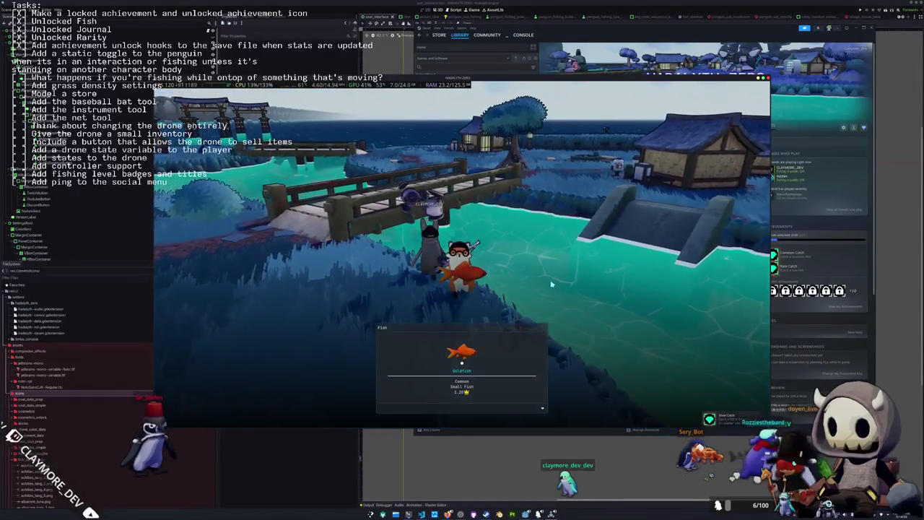
key(s)
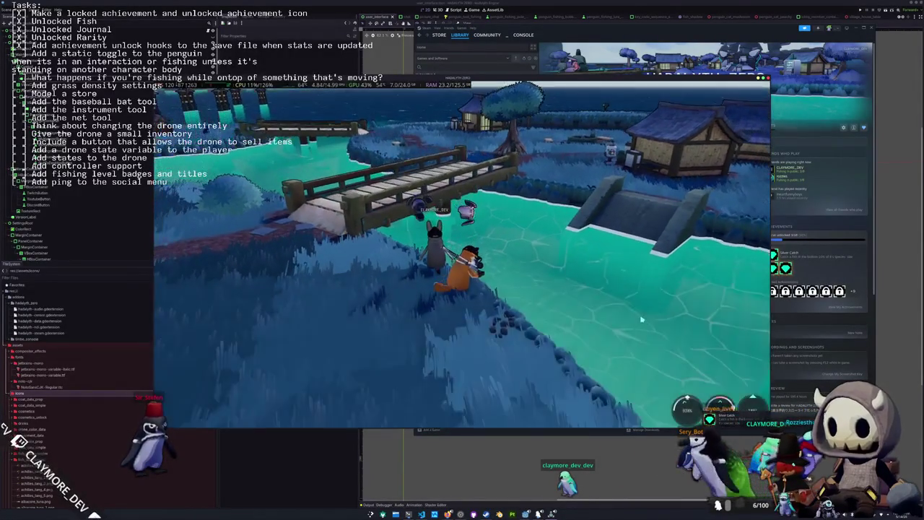
click(821, 222)
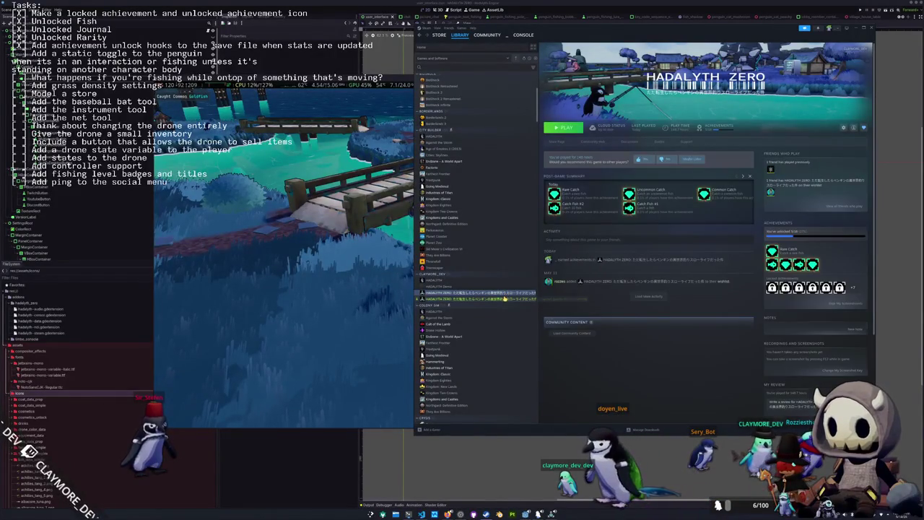
View the running HADALYTH ZERO beta's Steam library page, then bring the game back to front.
click(505, 299)
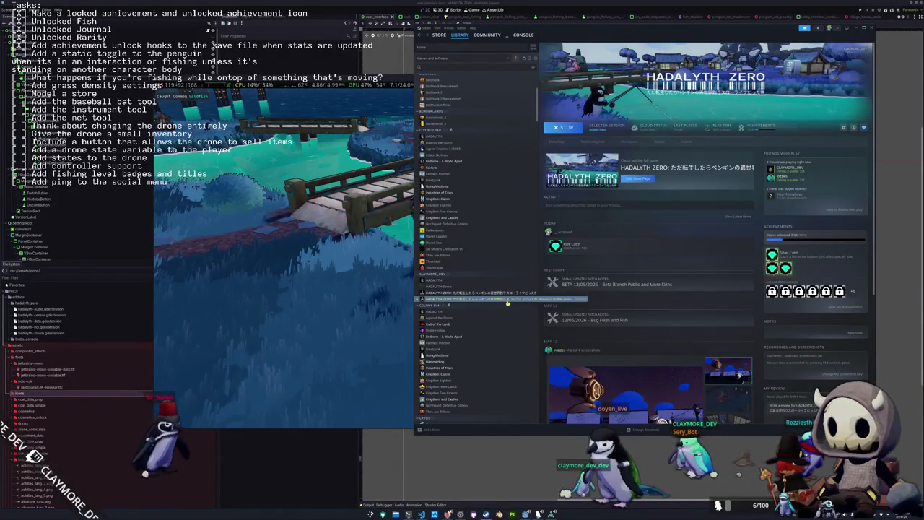
mouse_move(794, 290)
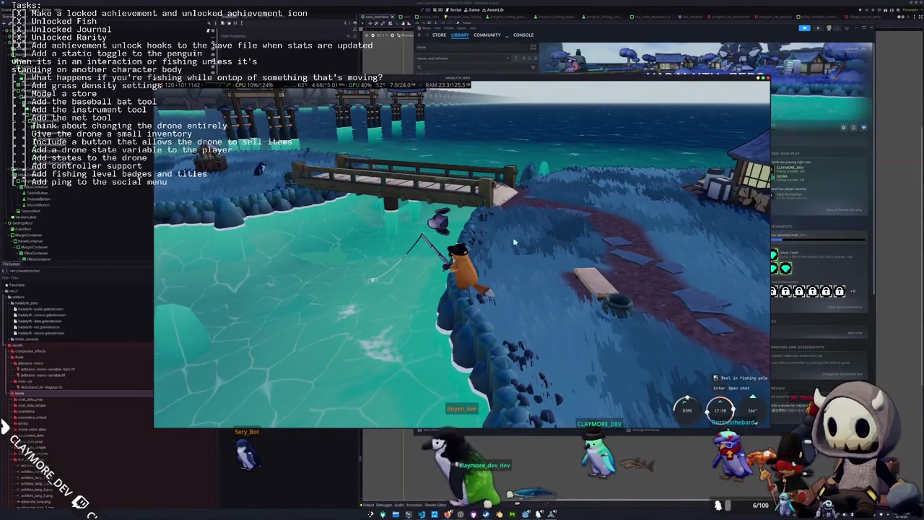
click(786, 224)
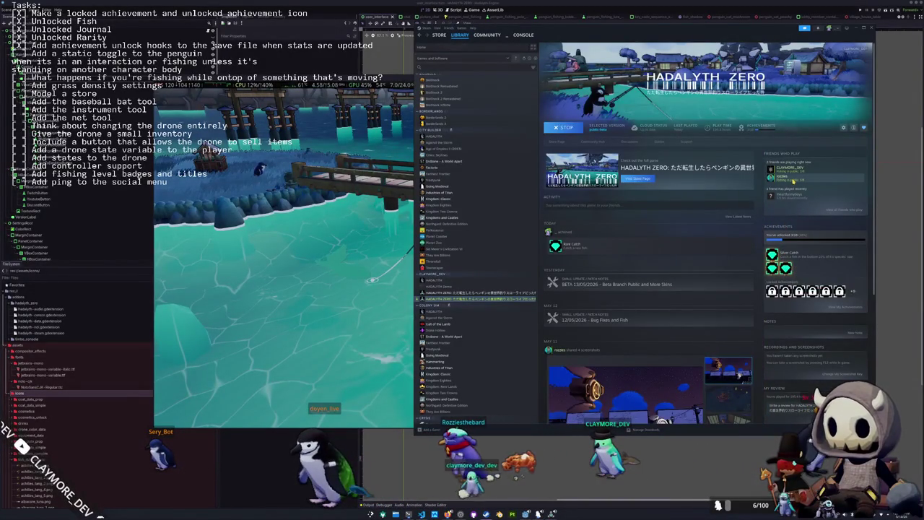
click(404, 271)
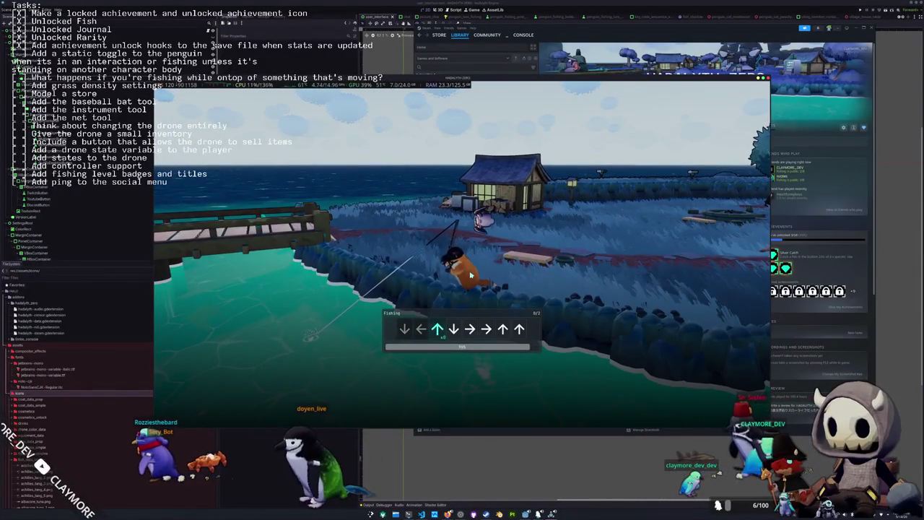
Enter the Up, Right, Down, Up, Right arrow sequence to land the shark.
key(Up)
key(Up)
key(Right)
key(Right)
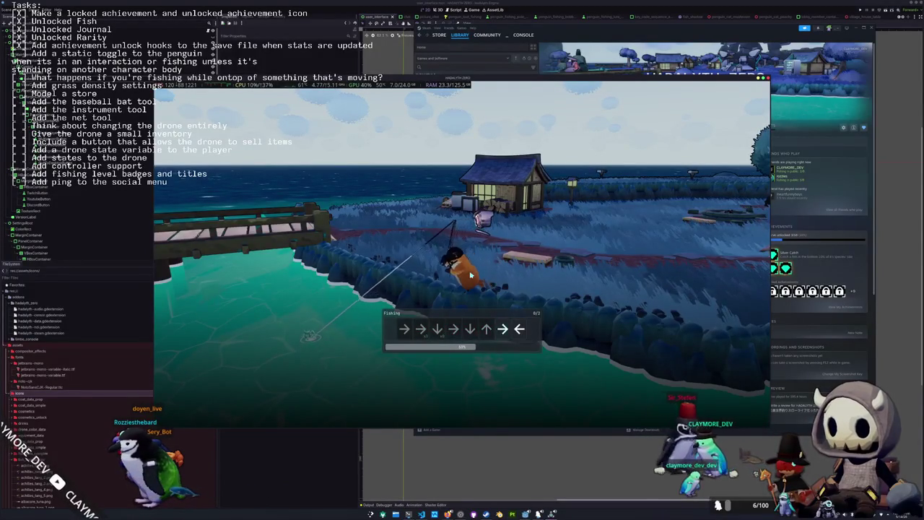
key(Down)
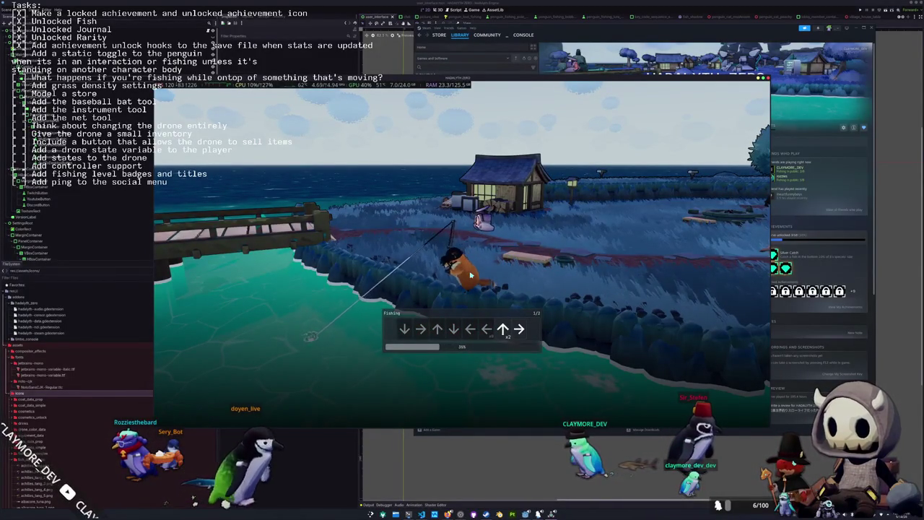
key(Up)
key(Right)
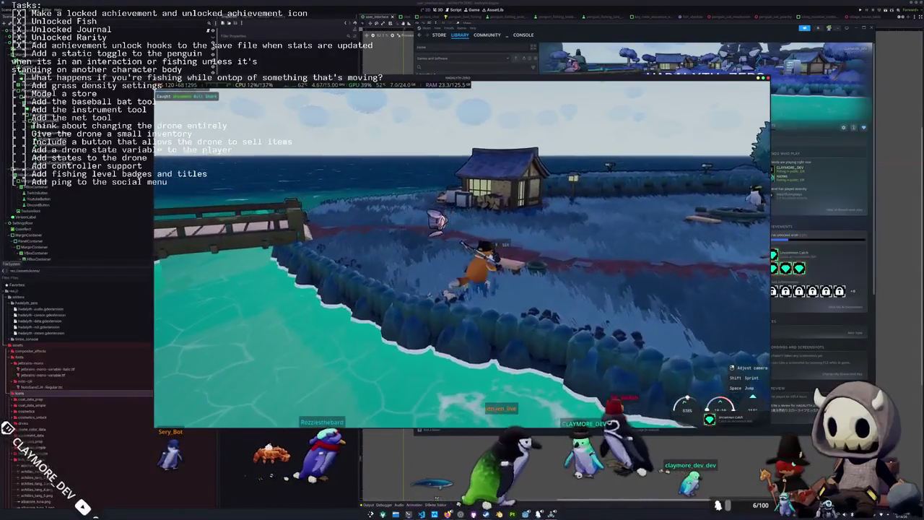
Cast near the bridge, land a fish with Up, Right, Right, Up, then view Steam overlay achievements.
key(w)
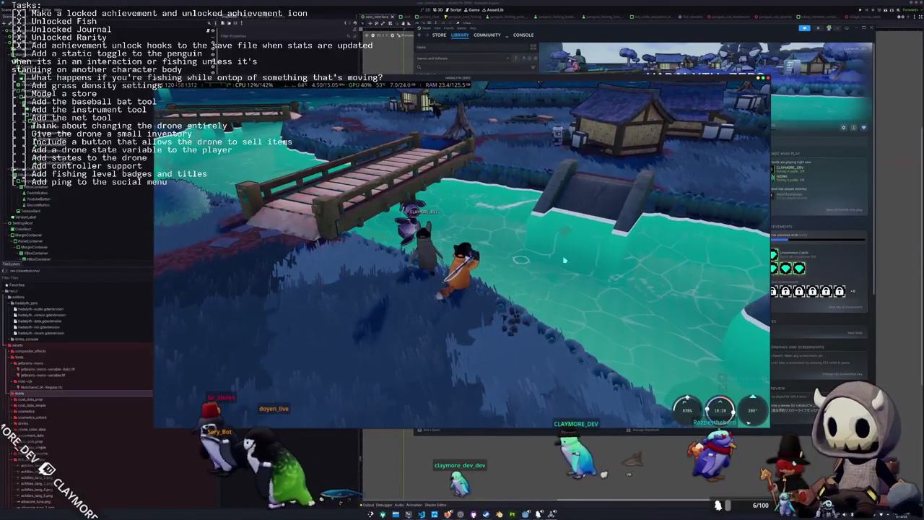
click(637, 281)
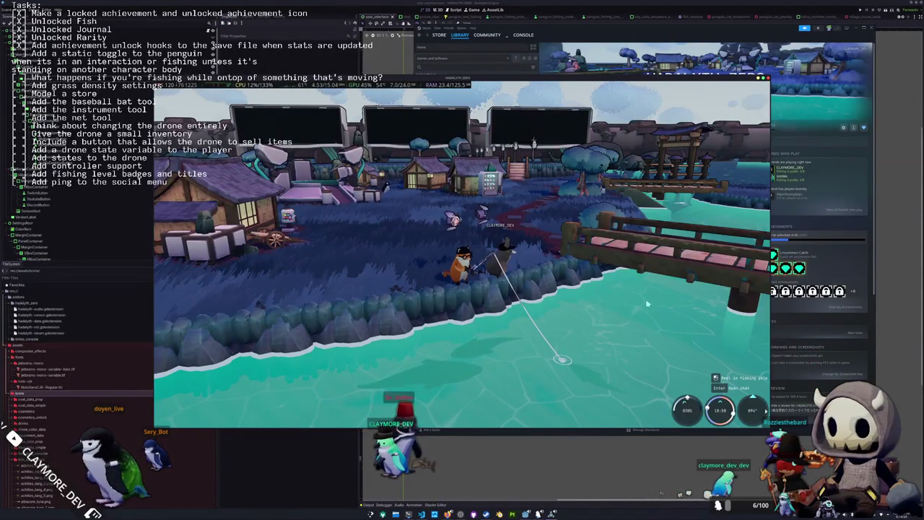
click(639, 312)
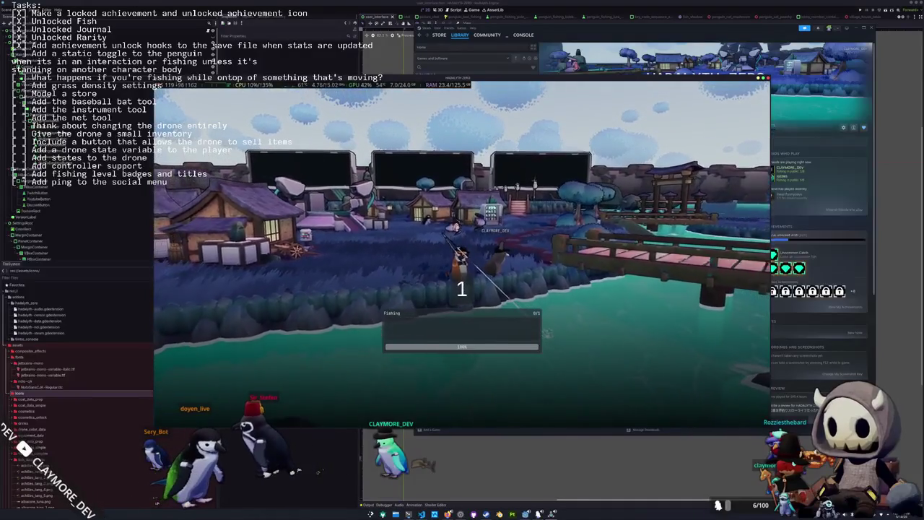
key(Up)
key(Right)
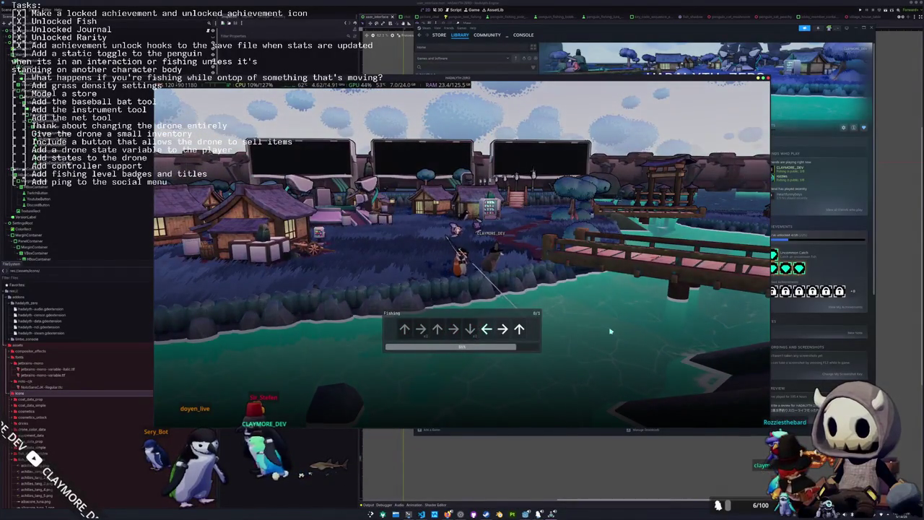
key(Right)
key(Up)
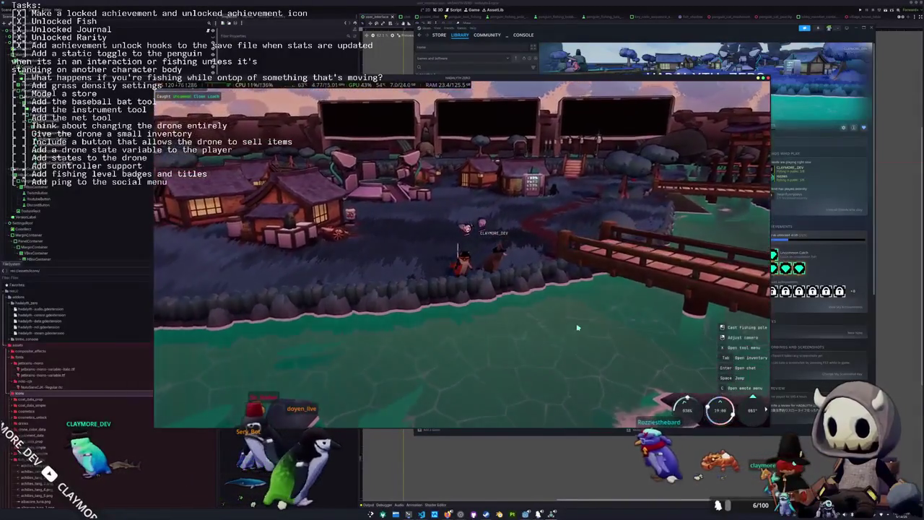
key(shift+Tab)
click(396, 409)
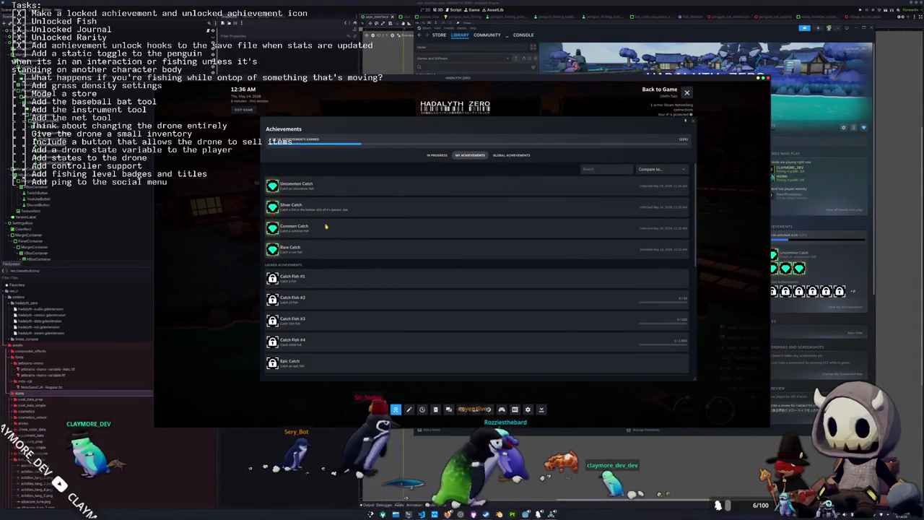
Close the Steam overlay and page through the cosmetics, equipment and fish journal menus.
scroll(325, 227, down, 4)
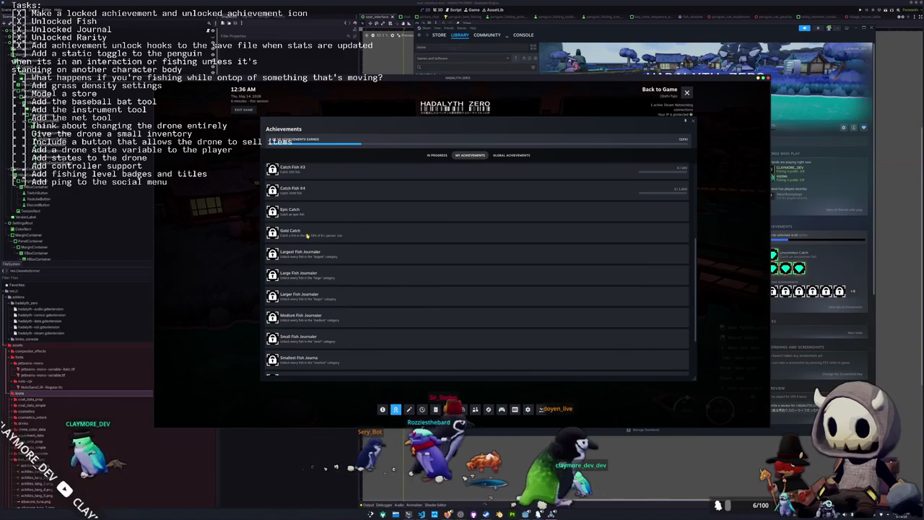
key(shift+Tab)
key(Tab)
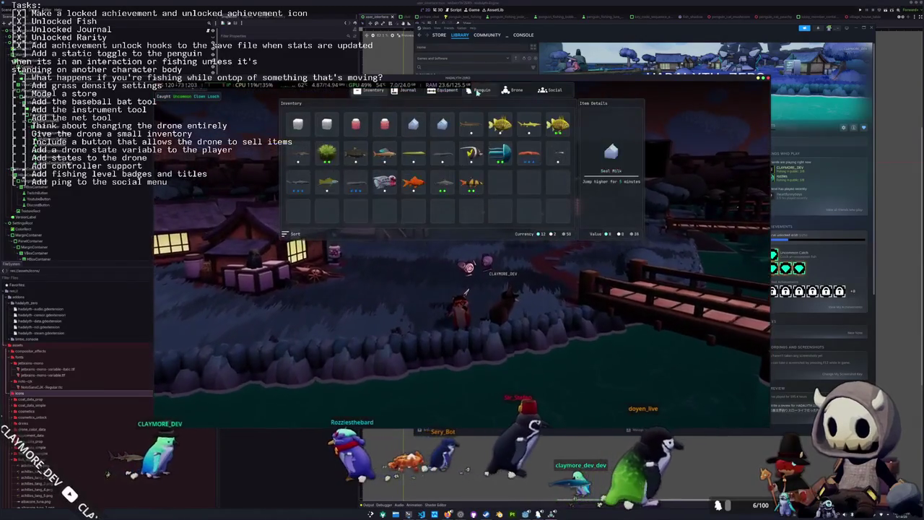
click(477, 92)
click(442, 91)
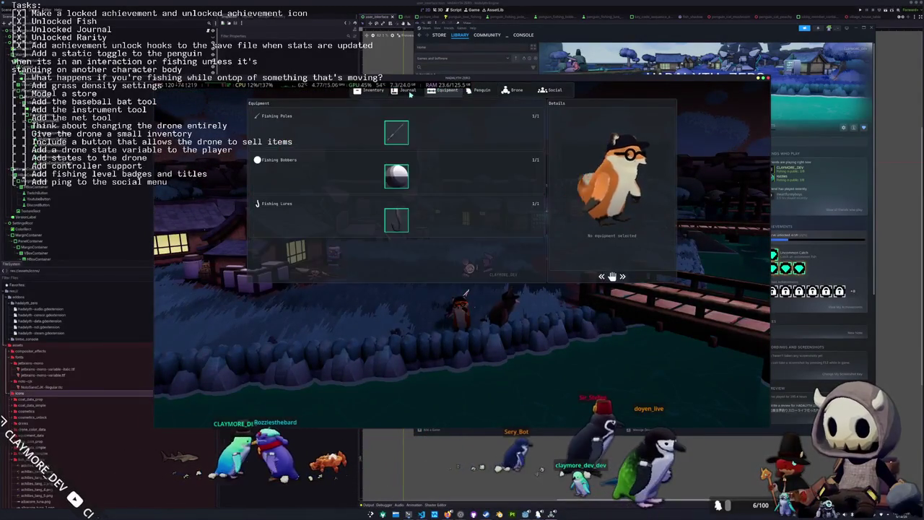
click(409, 91)
Scroll the fish journal grid, check the penguin's inventory, then return to the journal.
scroll(433, 202, down, 3)
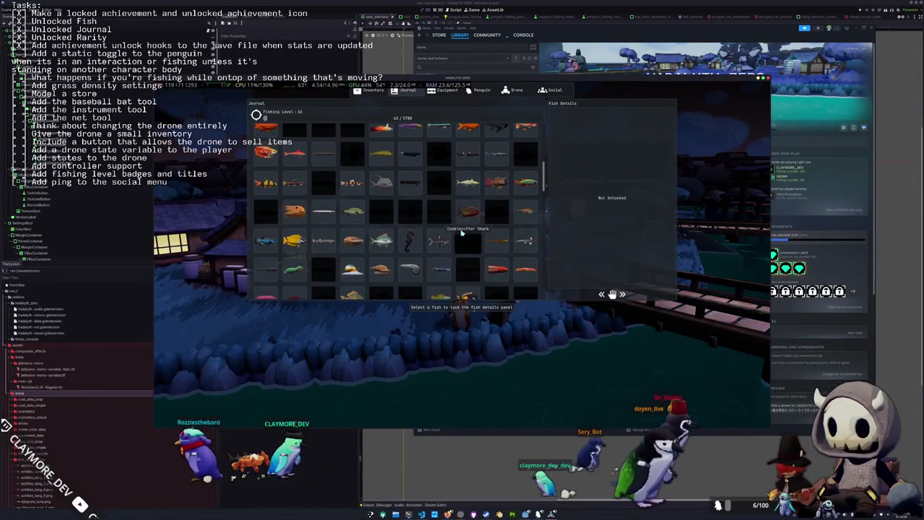
scroll(454, 232, up, 2)
scroll(413, 294, down, 1)
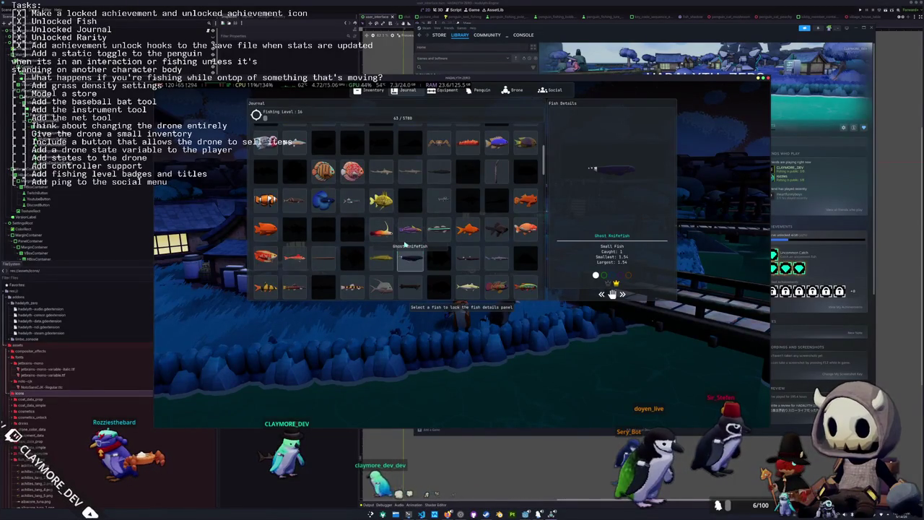
scroll(404, 247, up, 1)
key(i)
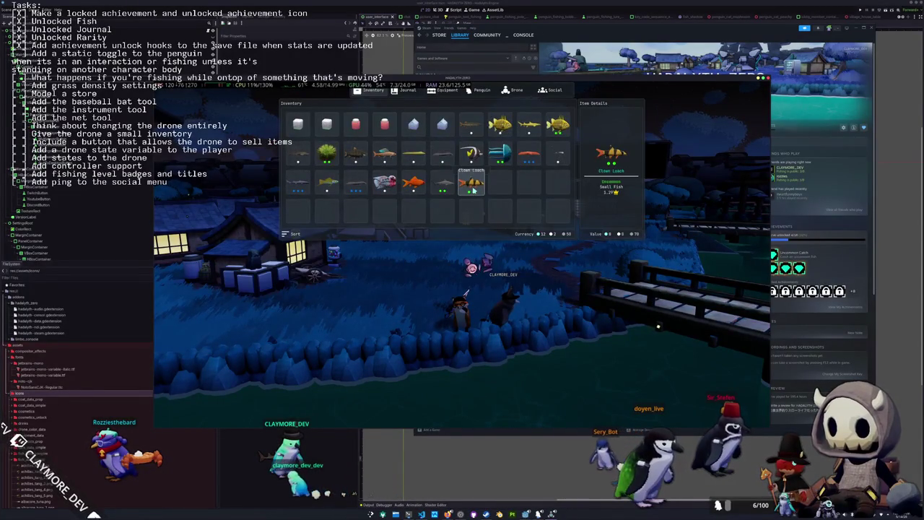
click(406, 93)
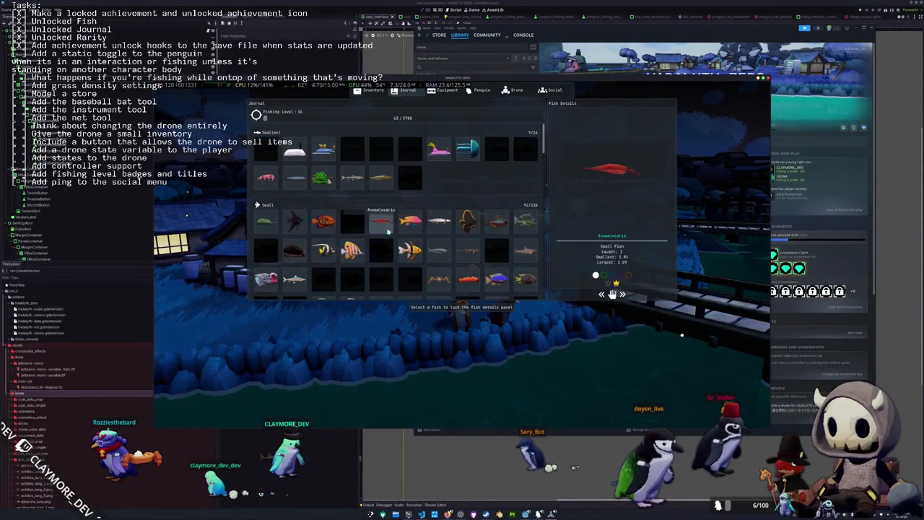
Pin the Clown Loach details, close the journal, and switch back to VS Code.
scroll(376, 241, down, 2)
scroll(404, 244, down, 3)
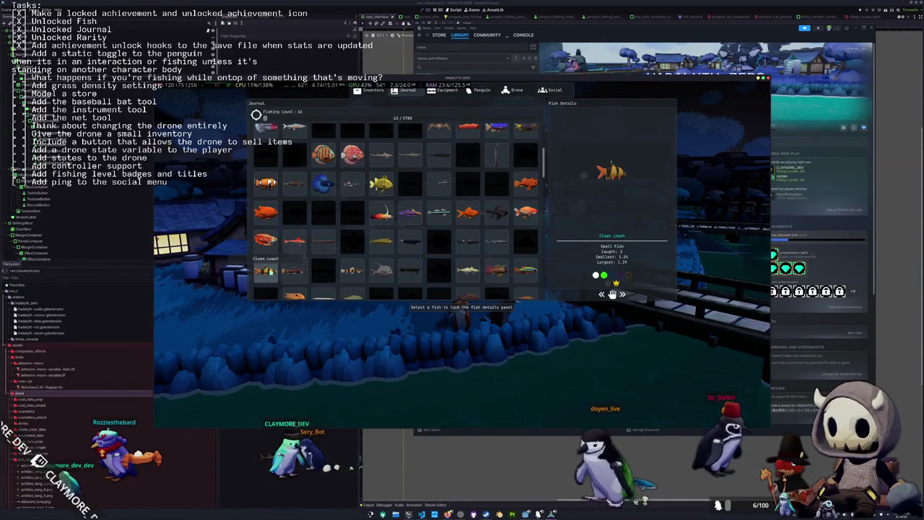
click(265, 269)
mouse_move(615, 283)
key(Escape)
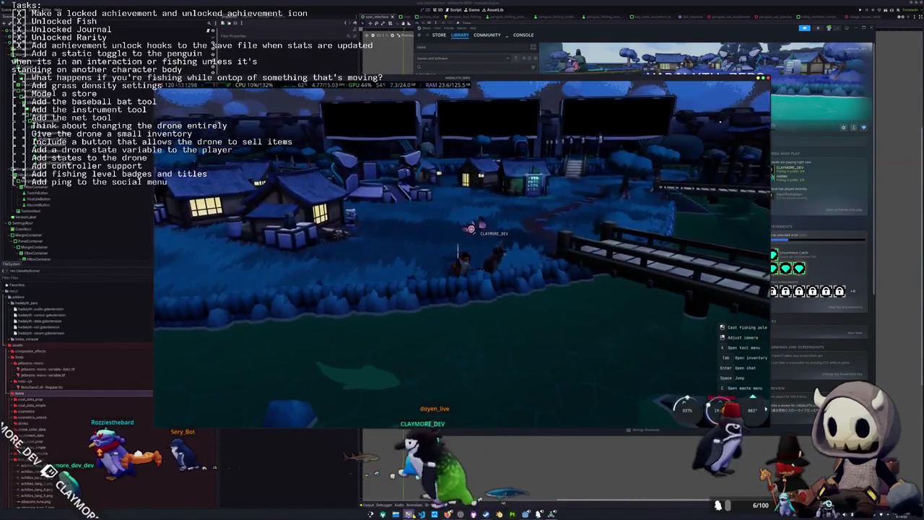
key(alt+Tab)
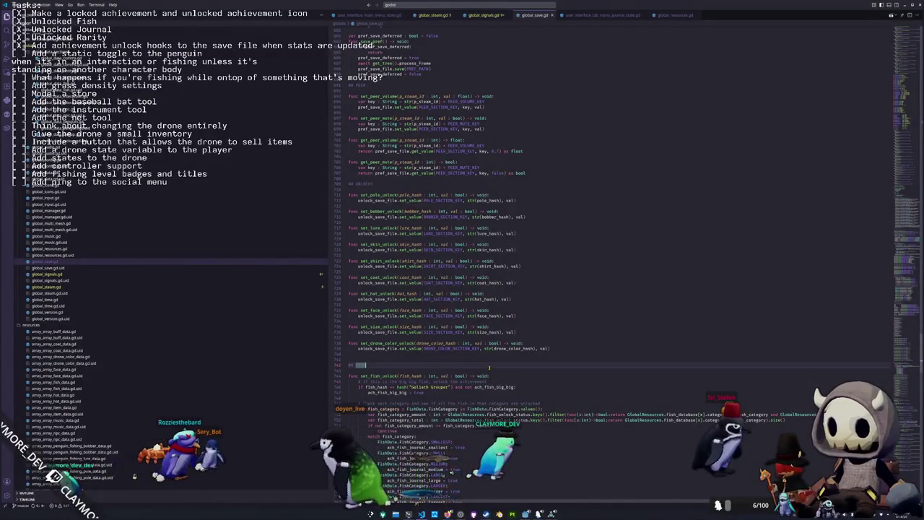
Highlight the uses of ach_fish_gold in global_save.gd and run Reload Window.
scroll(477, 366, up, 1)
scroll(477, 366, down, 1)
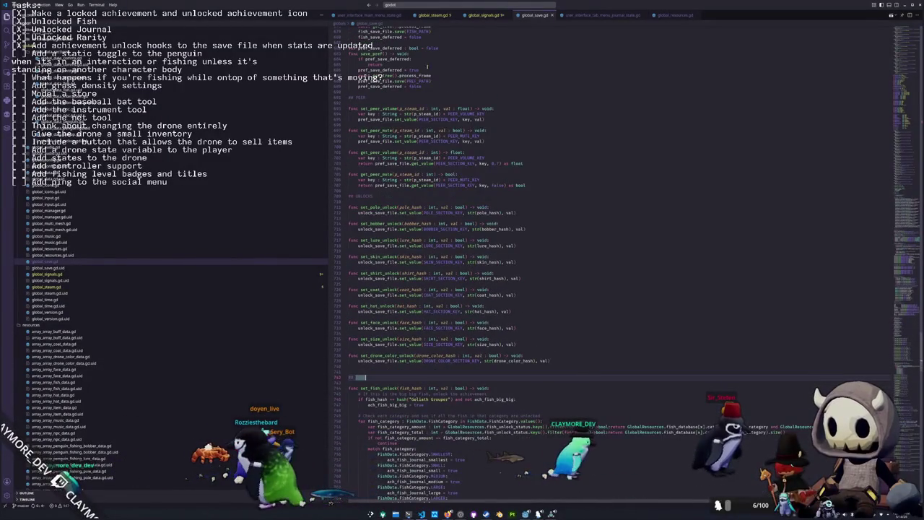
scroll(511, 292, down, 20)
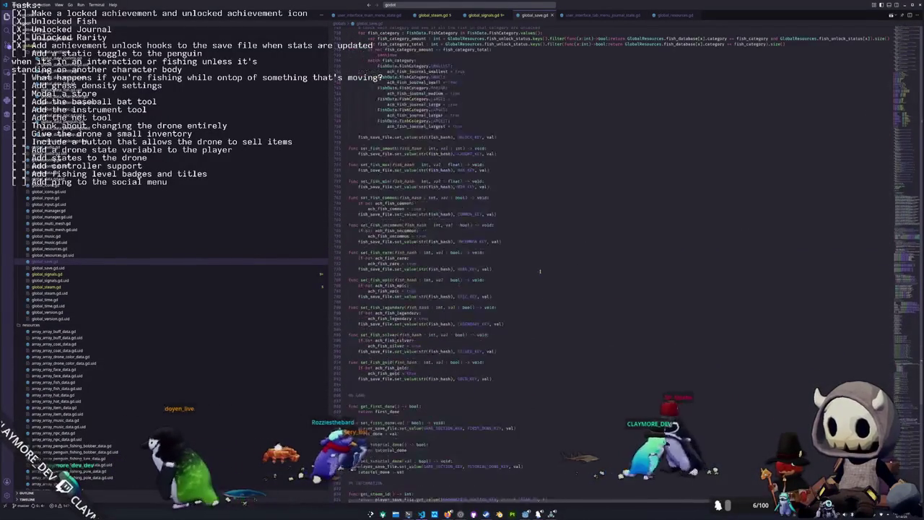
double_click(401, 368)
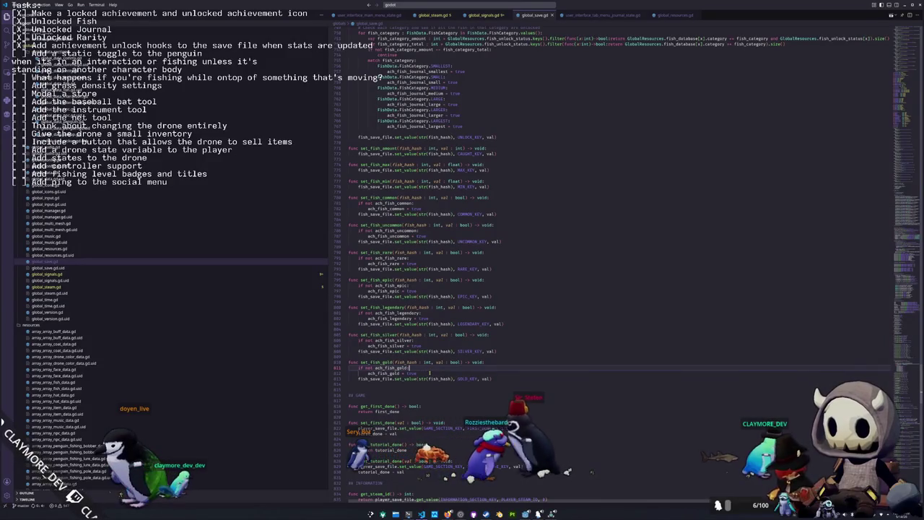
double_click(429, 373)
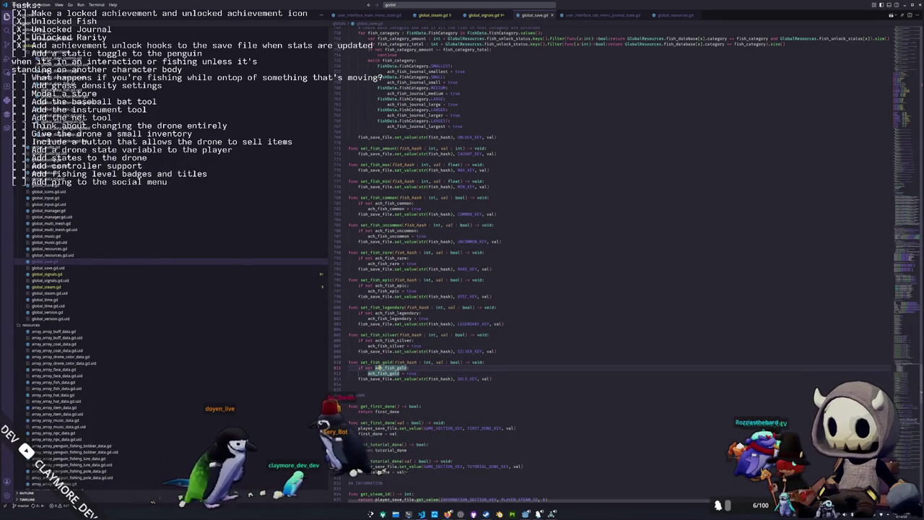
key(ctrl+shift+p)
text(reload)
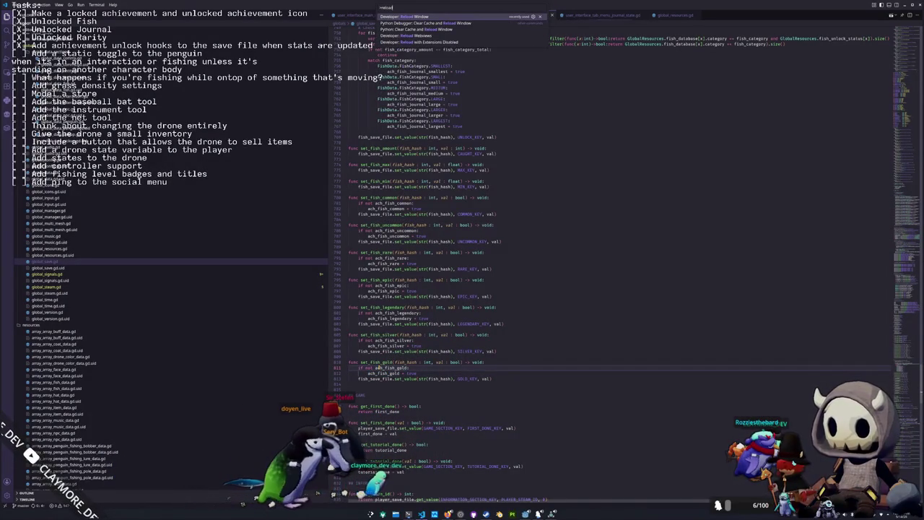
key(Return)
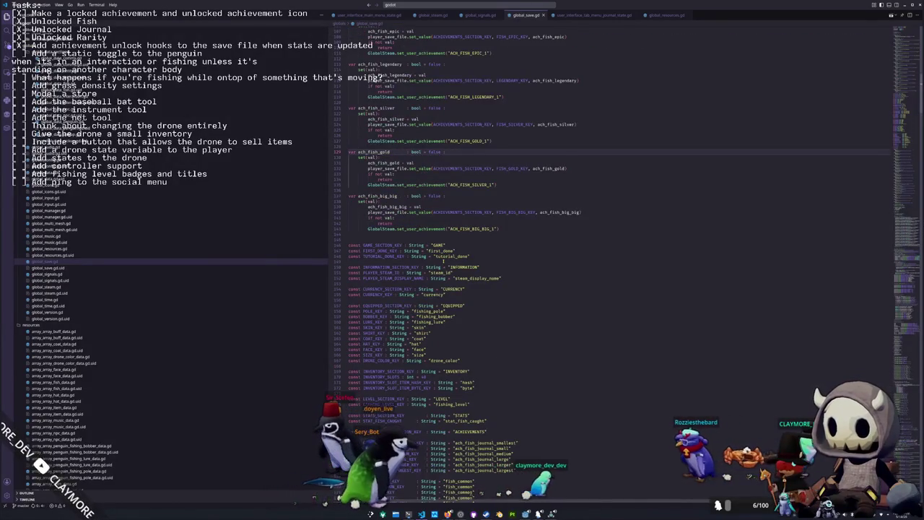
Swap the IDs: SILVER becomes GOLD on line 135, GOLD becomes SILVER on line 127.
scroll(498, 231, up, 1)
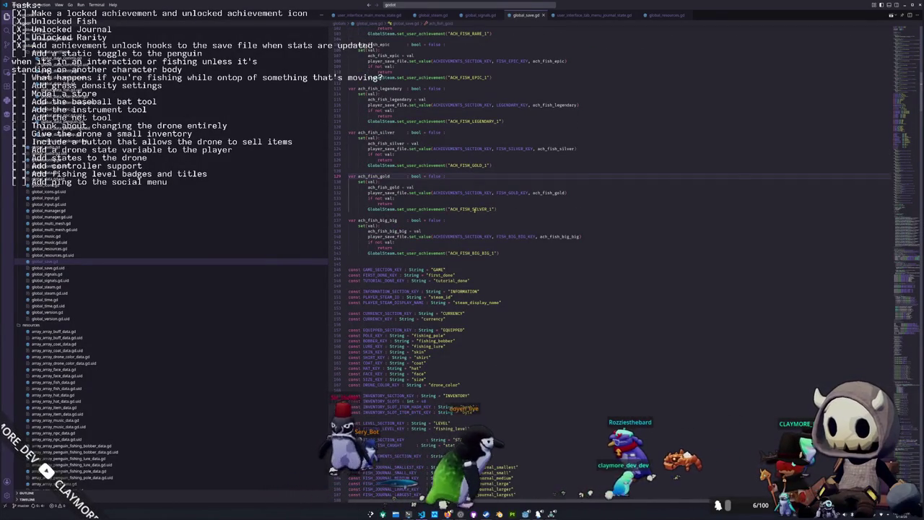
drag(471, 209, 491, 209)
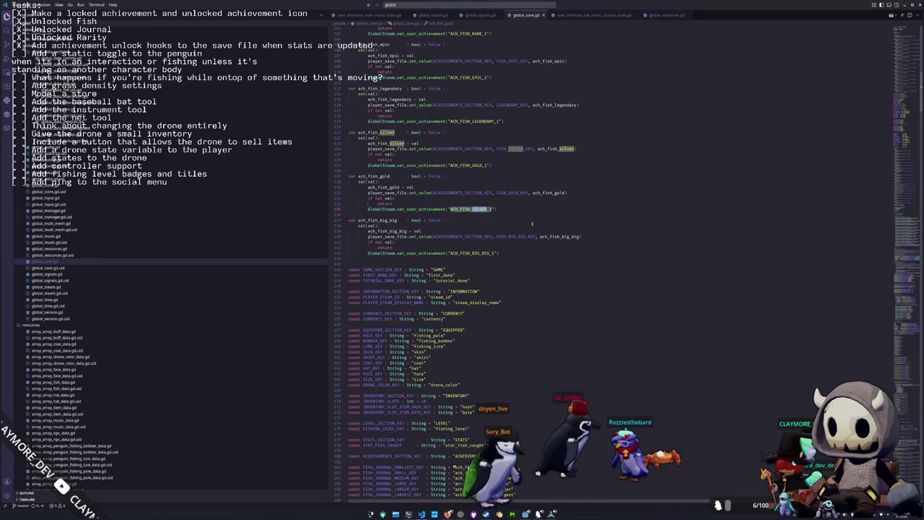
text(GOLD)
key(Up)
key(Up)
key(Up)
key(ctrl+d)
text(SILVER)
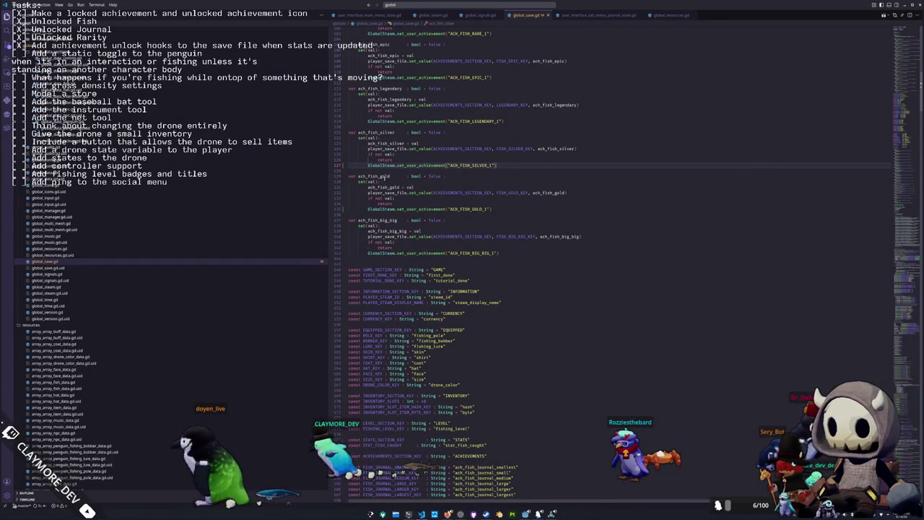
click(517, 208)
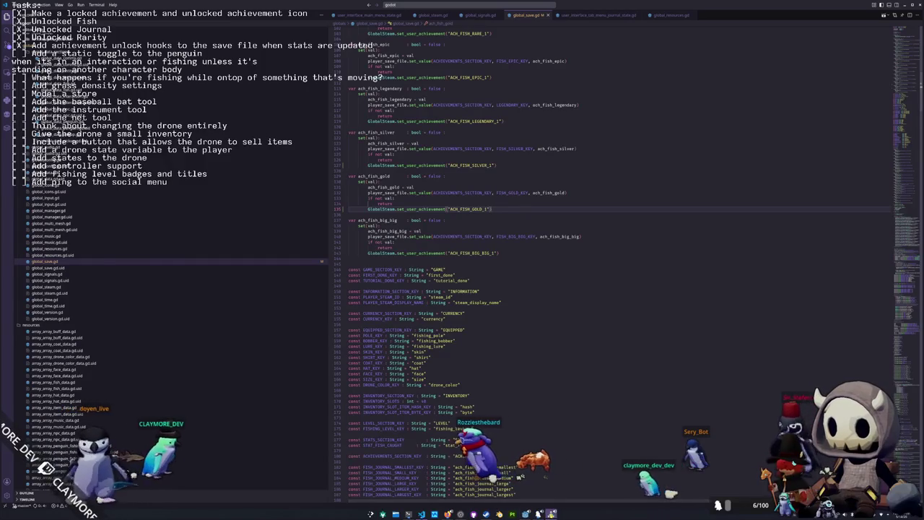
key(shift+Tab)
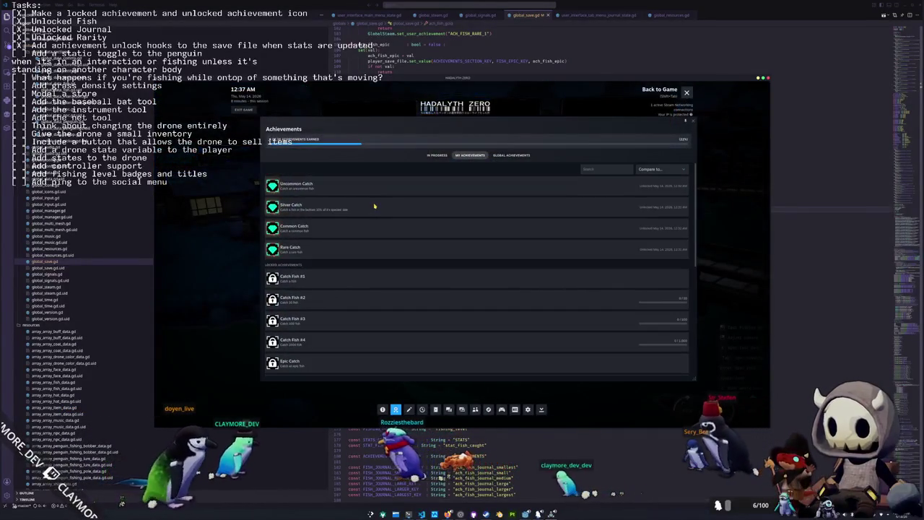
Close the achievements overlay, cast, and complete the arrow minigame to land a fish.
key(shift+Tab)
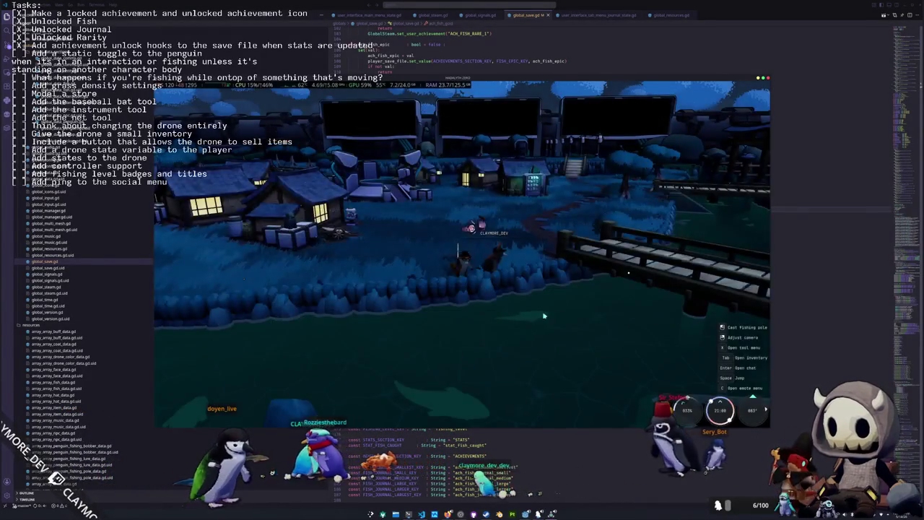
click(578, 292)
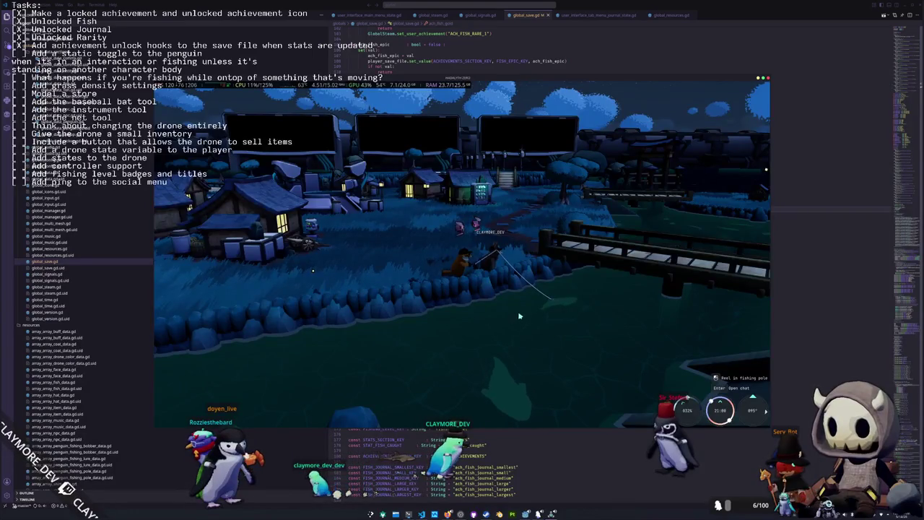
key(F8)
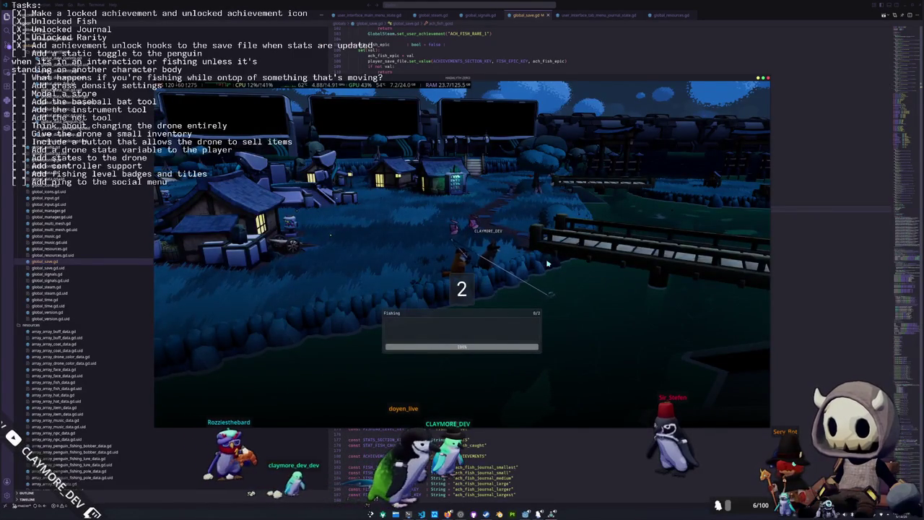
key(Right)
key(Down)
key(Up)
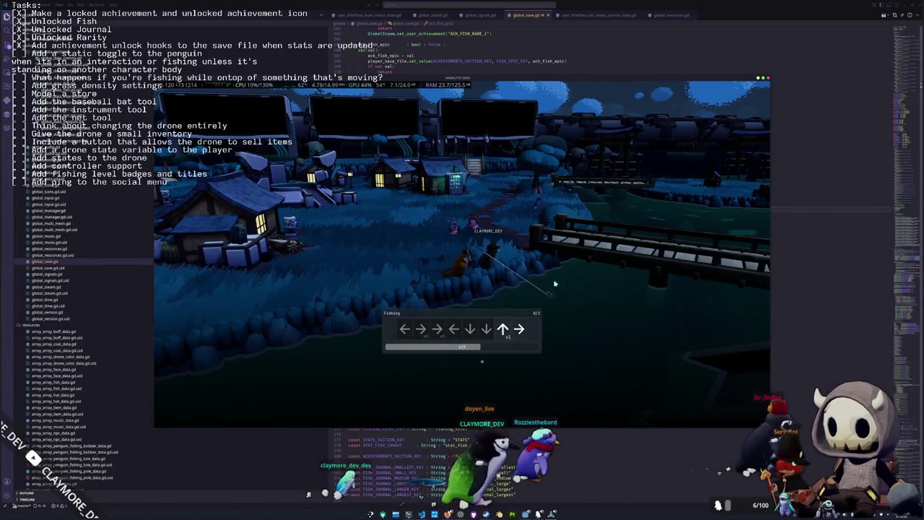
key(Right)
key(Down)
key(Up)
key(Left)
key(Down)
key(Up)
key(Right)
key(Up)
key(Right)
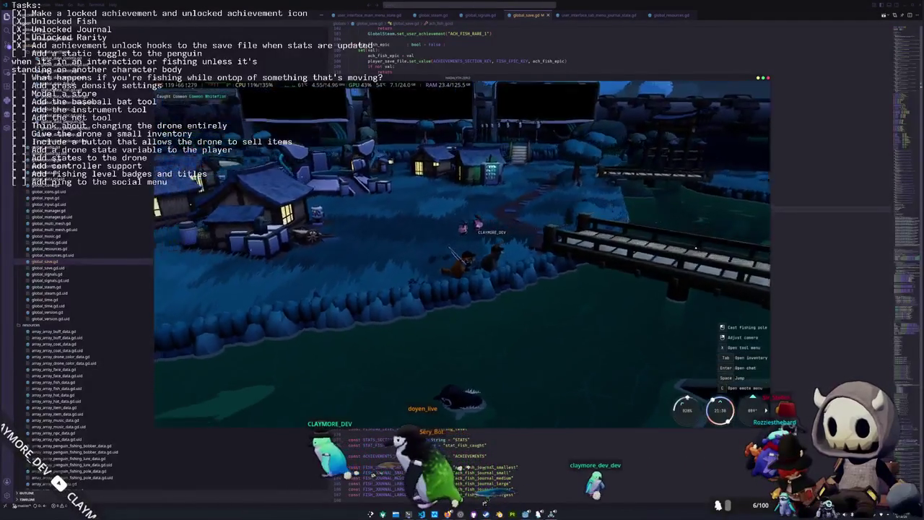
Walk left, recast after two cancelled aims, and land a Common Eagle Ray.
key(a)
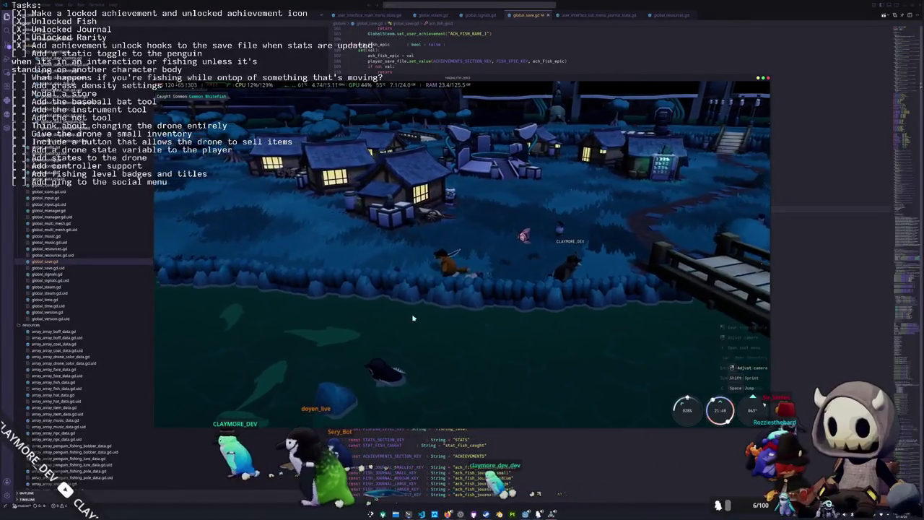
click(412, 318)
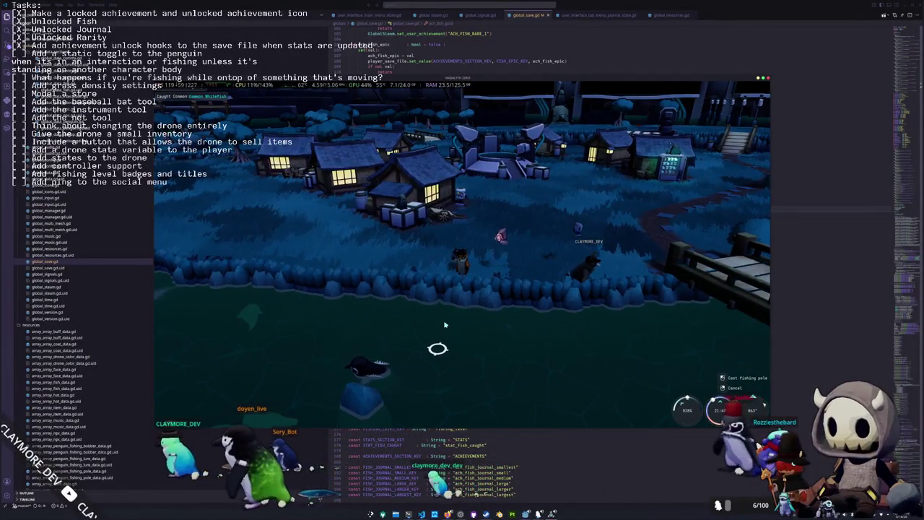
right_click(443, 324)
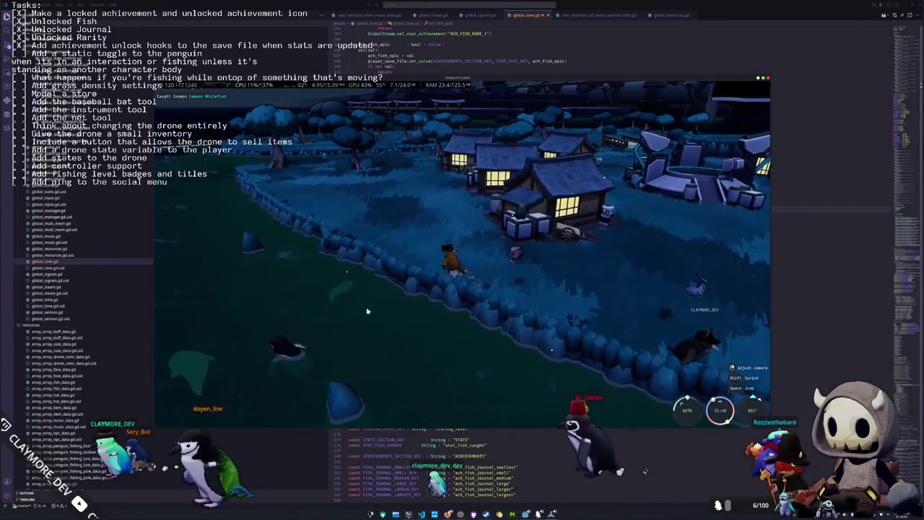
click(368, 310)
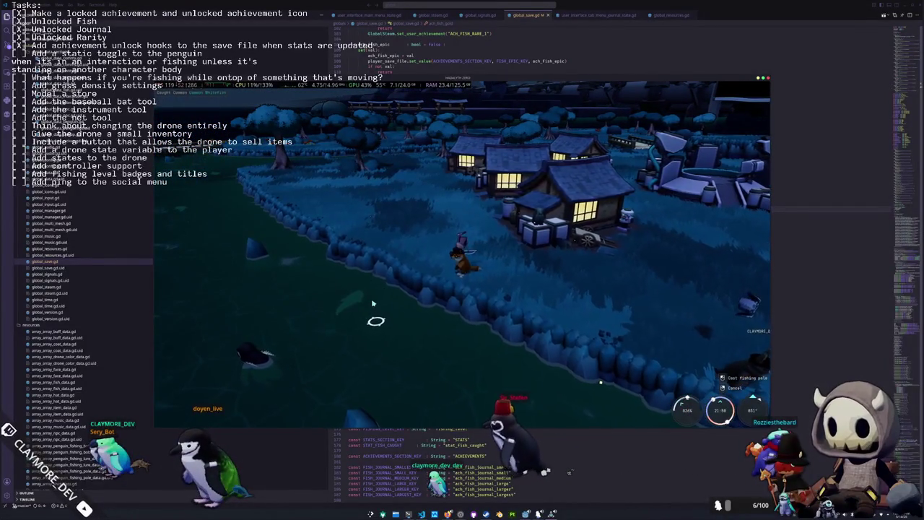
right_click(410, 320)
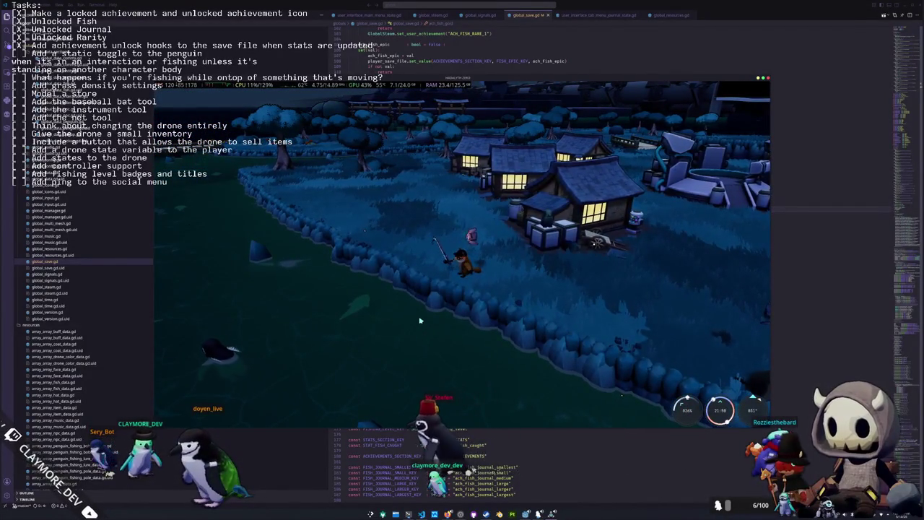
click(419, 320)
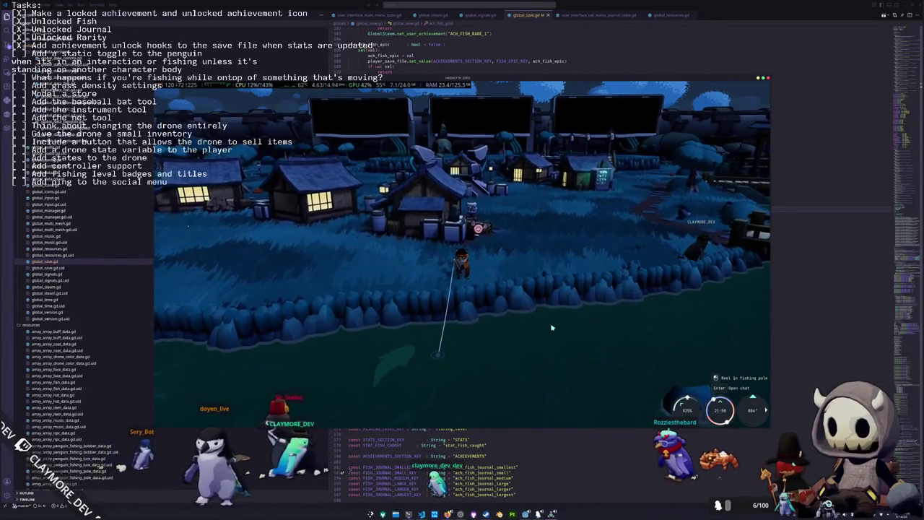
click(551, 328)
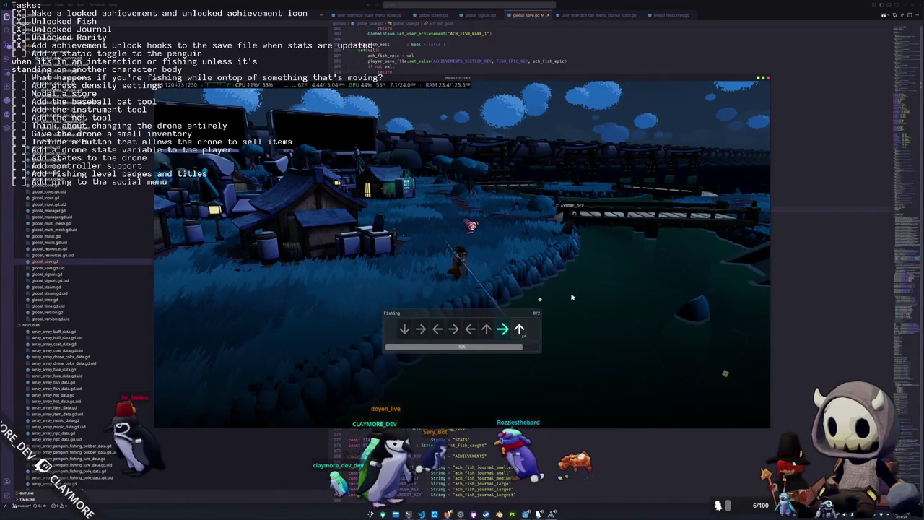
key(Up)
key(Up)
key(Up)
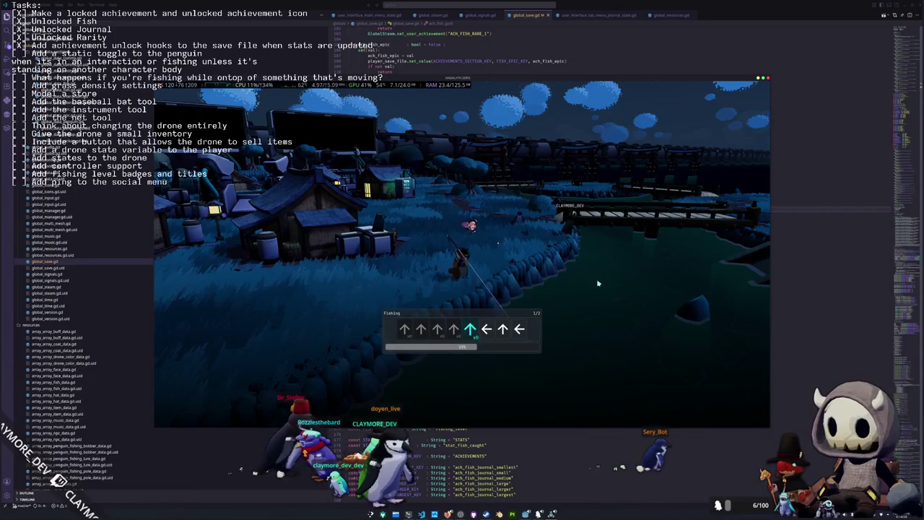
key(Left)
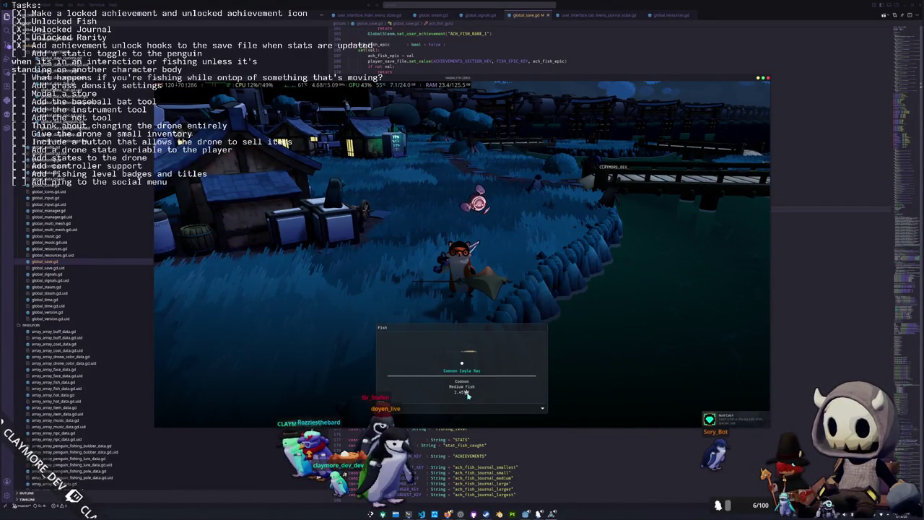
key(w)
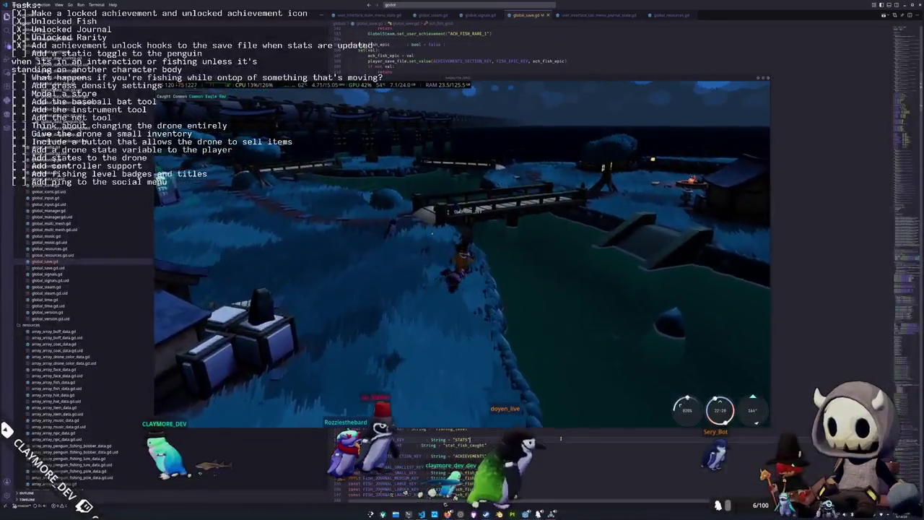
key(F8)
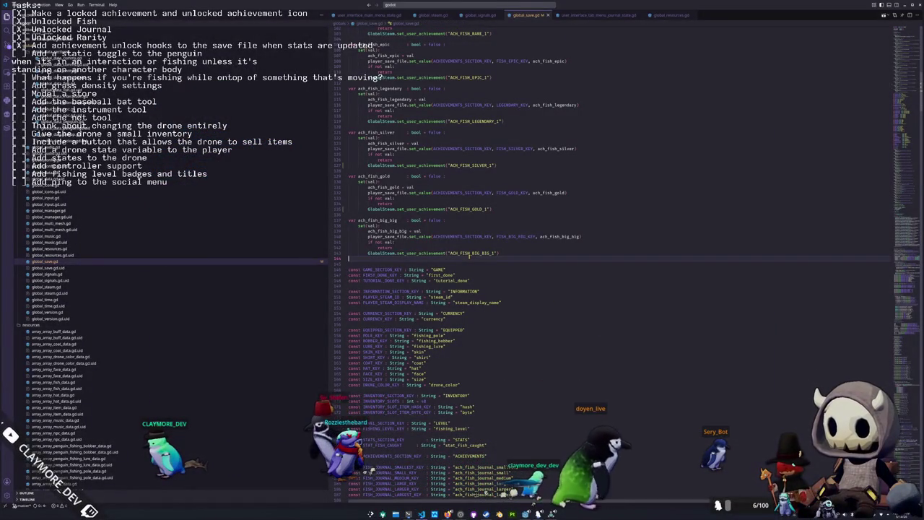
Highlight every use of ach_fish_silver below the ACH_FISH_BIG_1 setter and skim down the file.
click(562, 256)
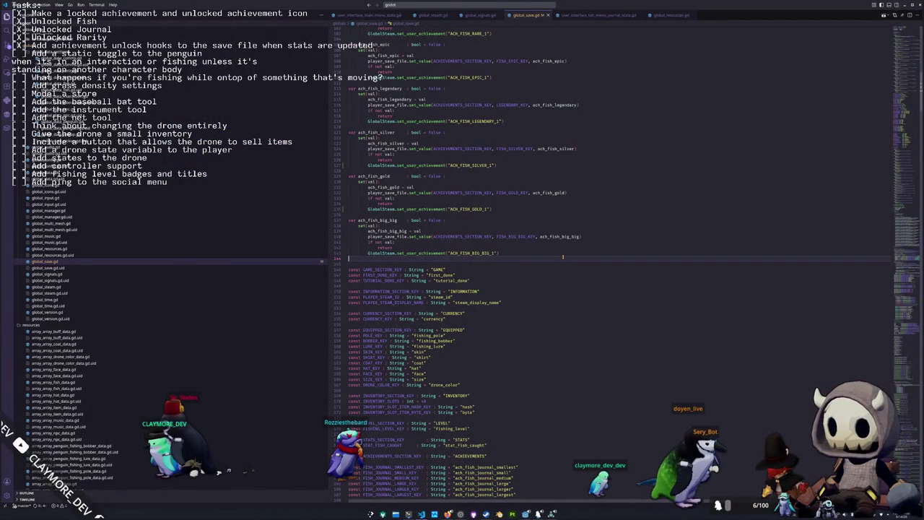
double_click(549, 148)
mouse_move(905, 108)
mouse_down()
mouse_move(905, 326)
mouse_move(913, 297)
mouse_move(920, 385)
mouse_up()
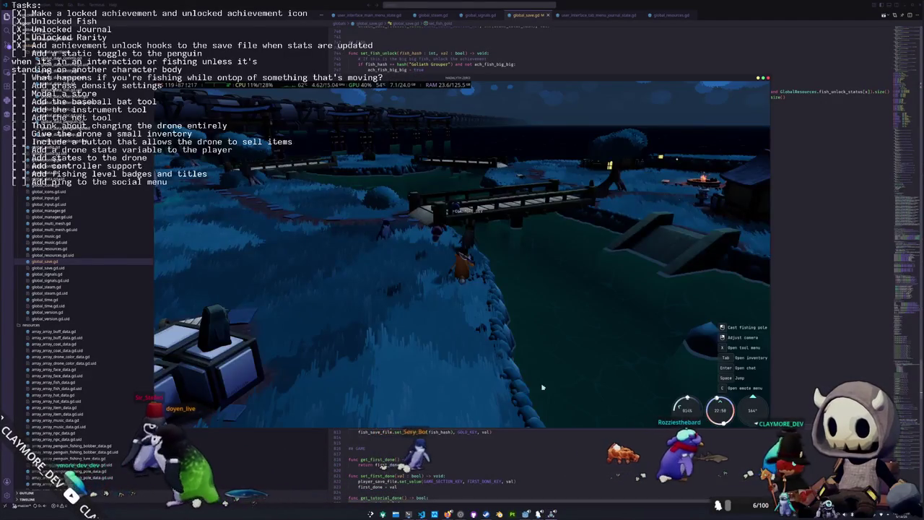
Run git status, stage with git add *, and commit as "Fixed achievement unlock error".
key(w)
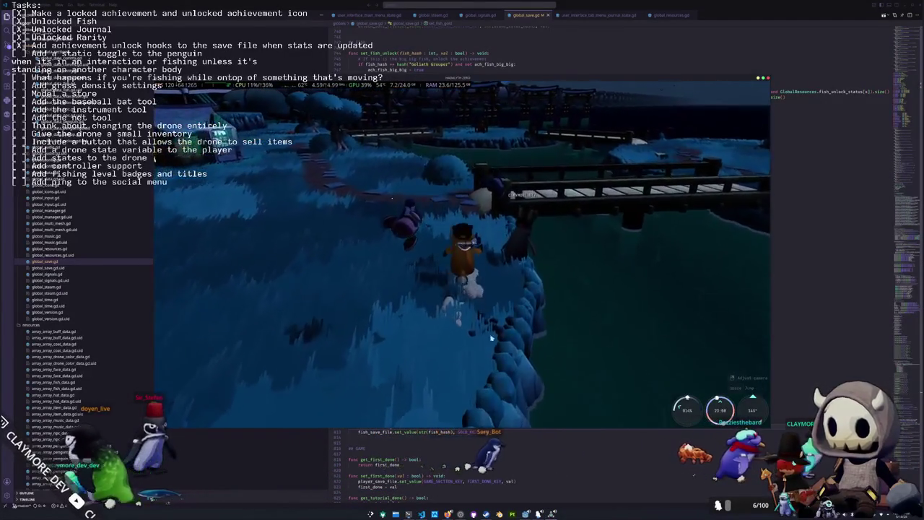
key(alt+Tab)
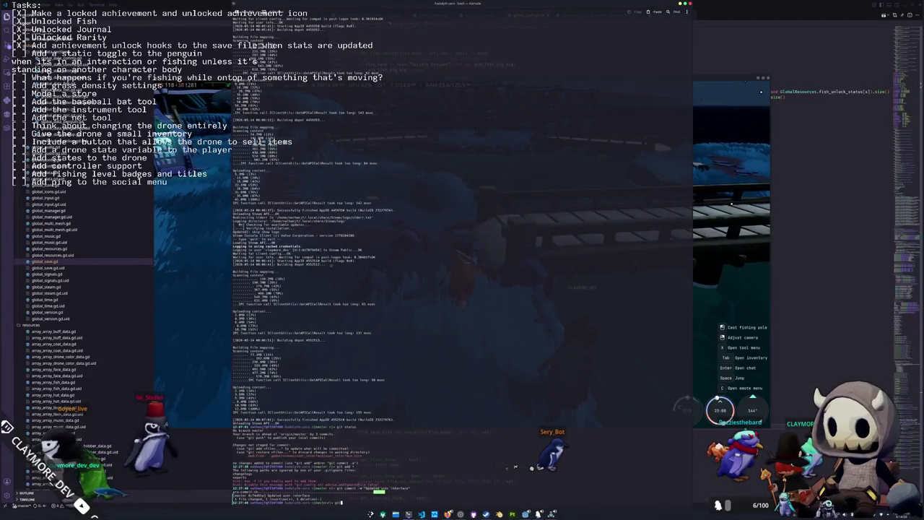
key(Return)
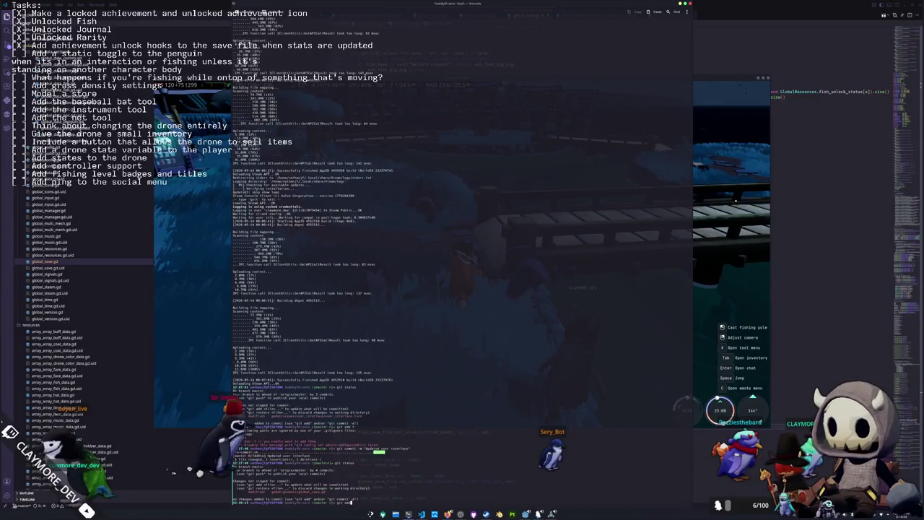
text(*)
key(Return)
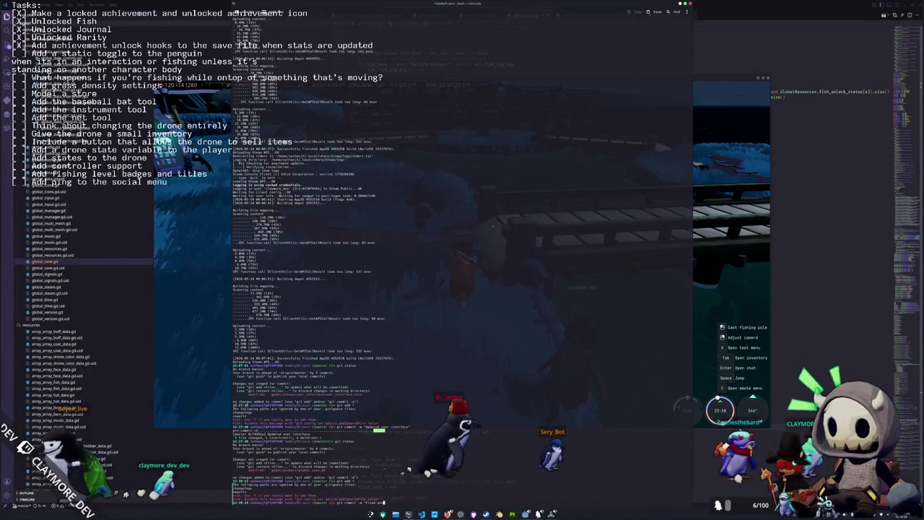
text(lock h)
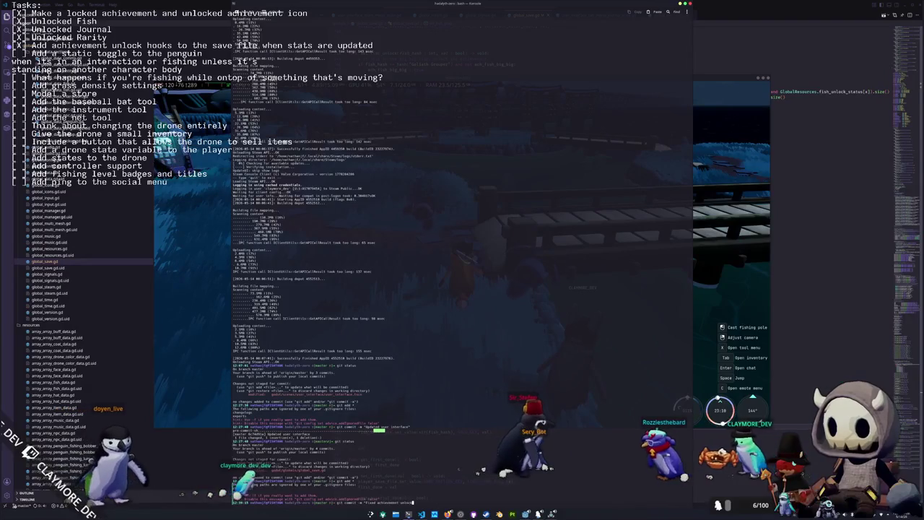
text(")
key(Return)
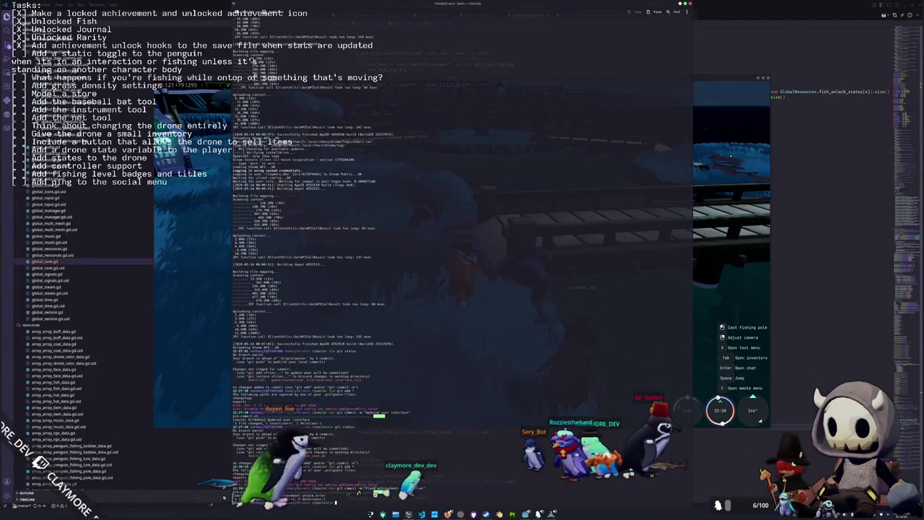
key(alt+Tab)
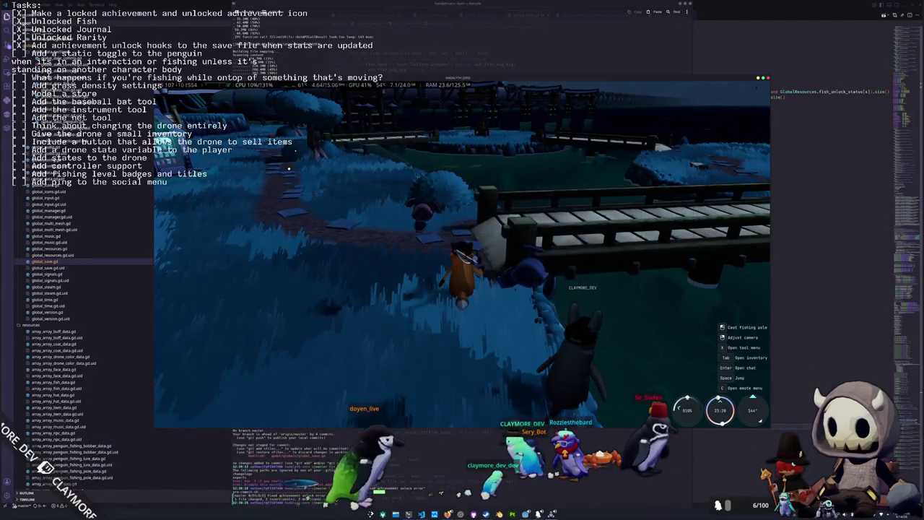
Delete the stray character from the moving-entity line in the Tasks text source and confirm.
key(s)
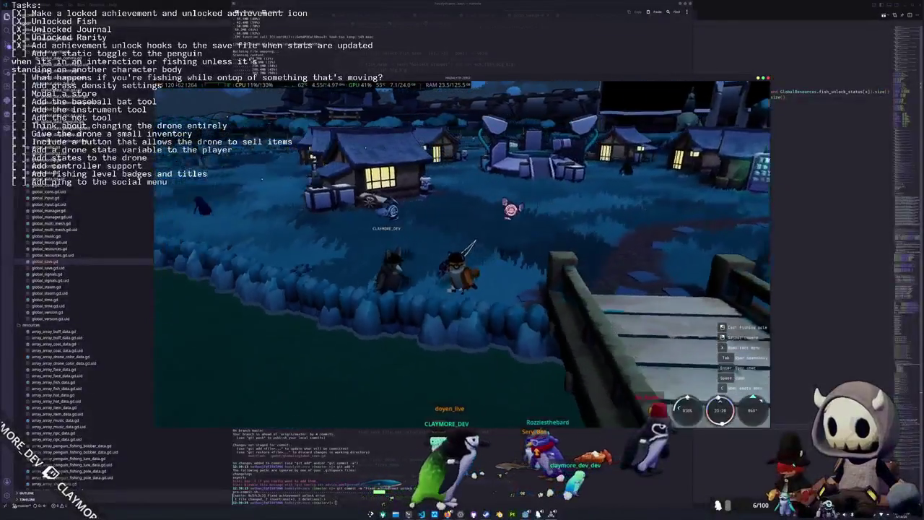
key(alt+Tab)
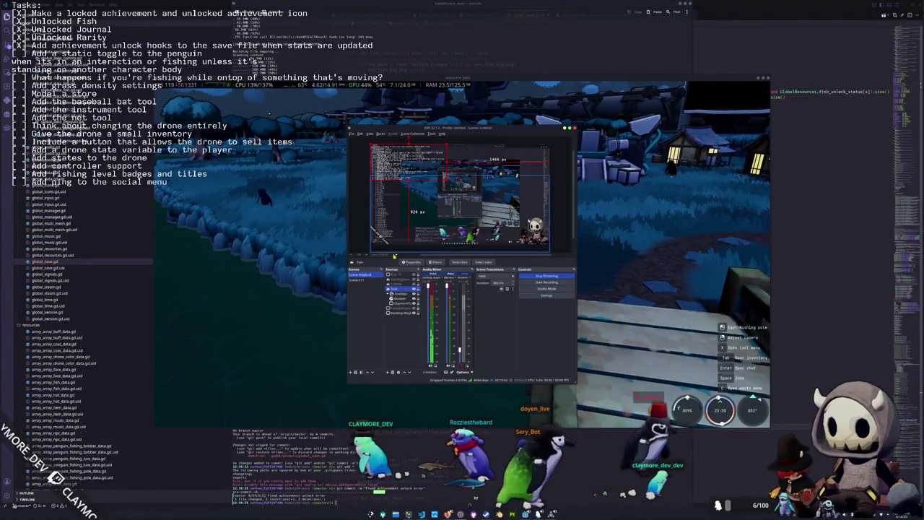
double_click(393, 288)
scroll(353, 288, down, 1)
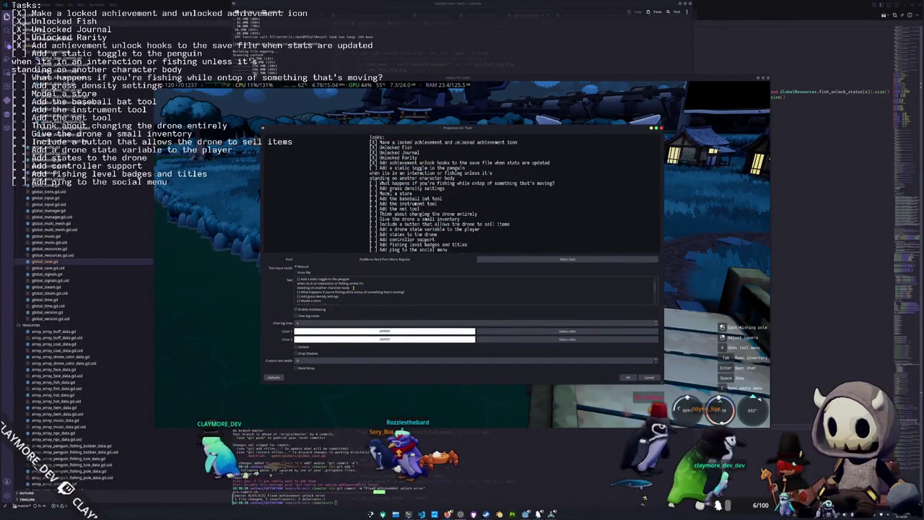
click(419, 290)
key(BackSpace)
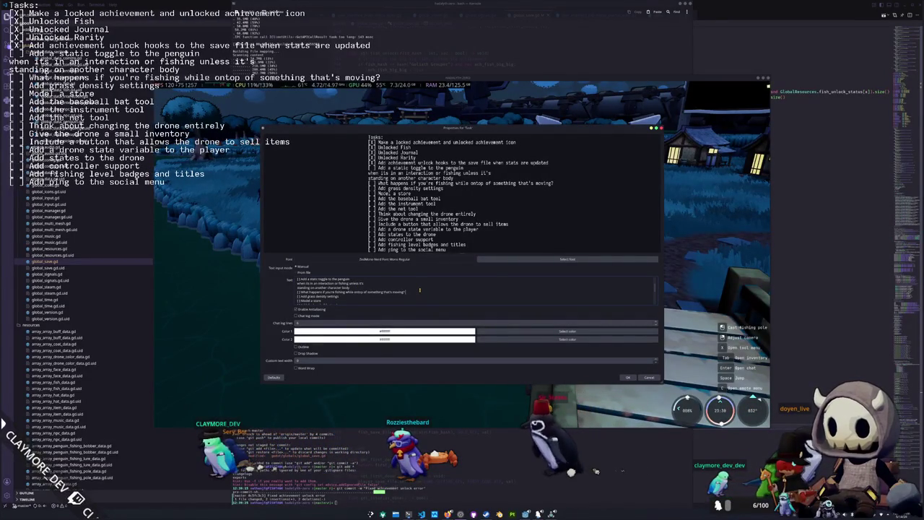
key(ctrl+a)
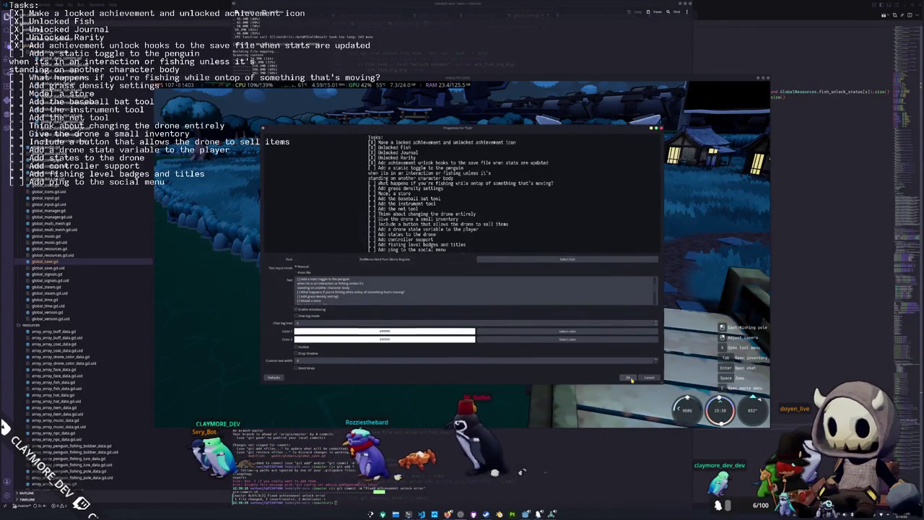
click(629, 378)
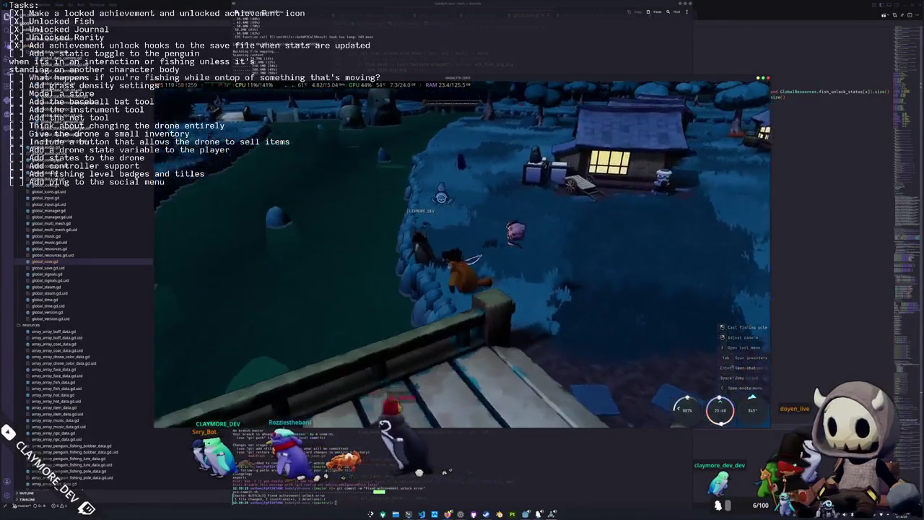
Walk to the water's edge, cast, land a Common Blue Whale, and view the inventory.
key(w)
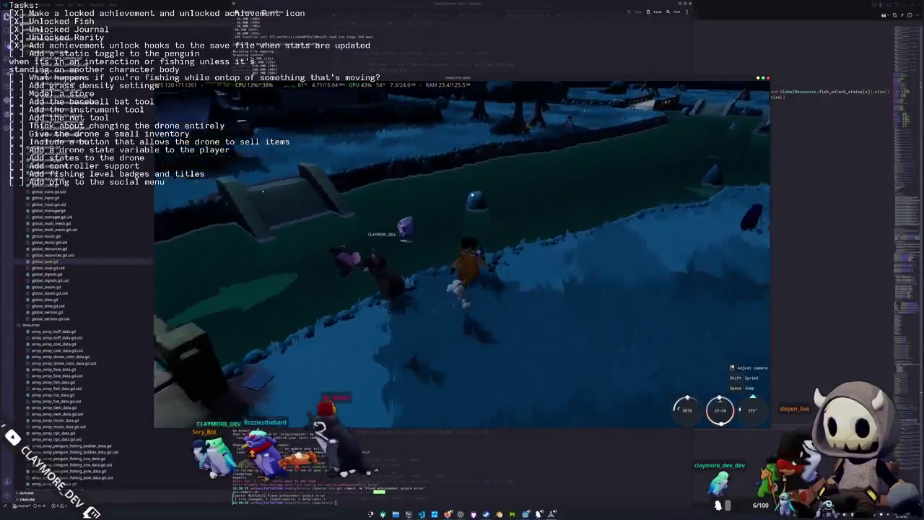
key(w)
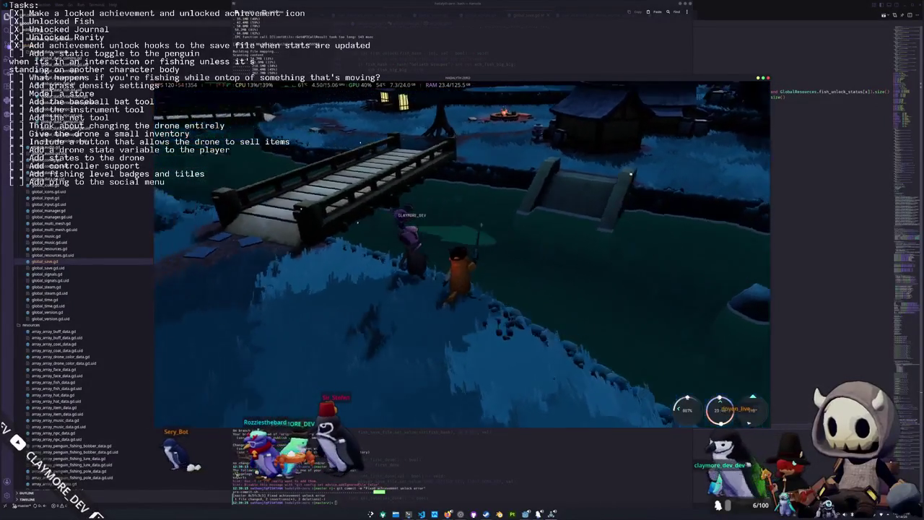
click(462, 253)
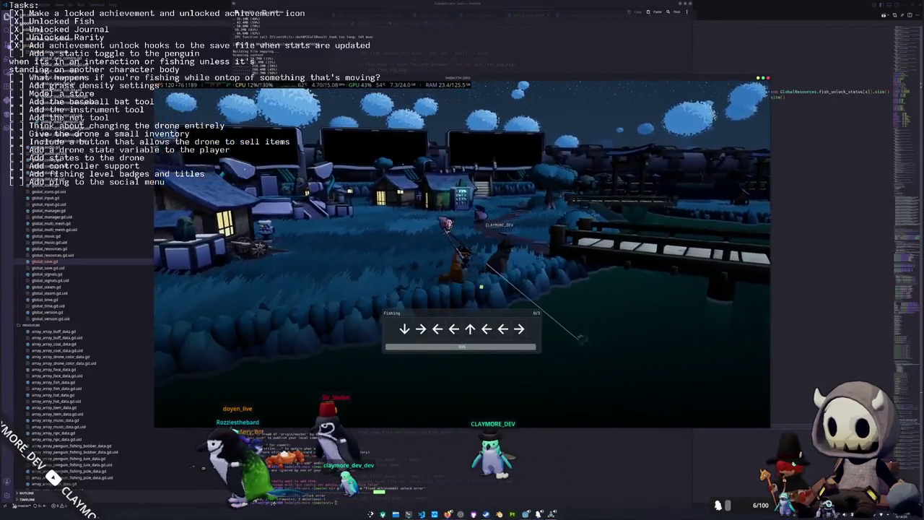
key(Down)
key(Right)
key(Left)
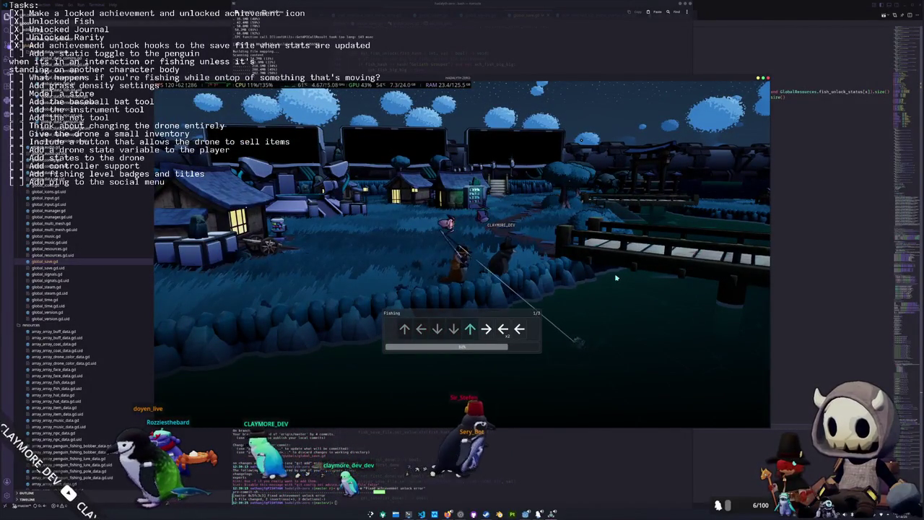
key(Left)
key(Down)
key(Right)
key(Left)
key(Up)
key(Up)
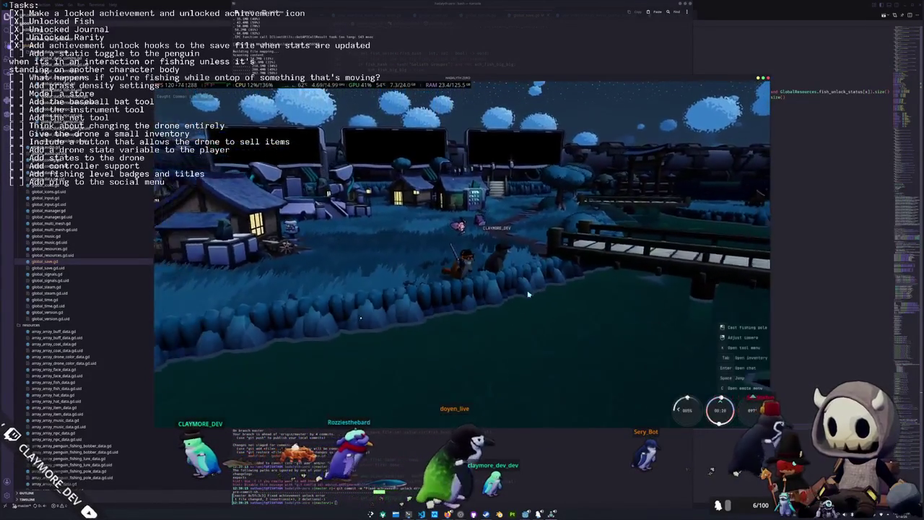
key(Tab)
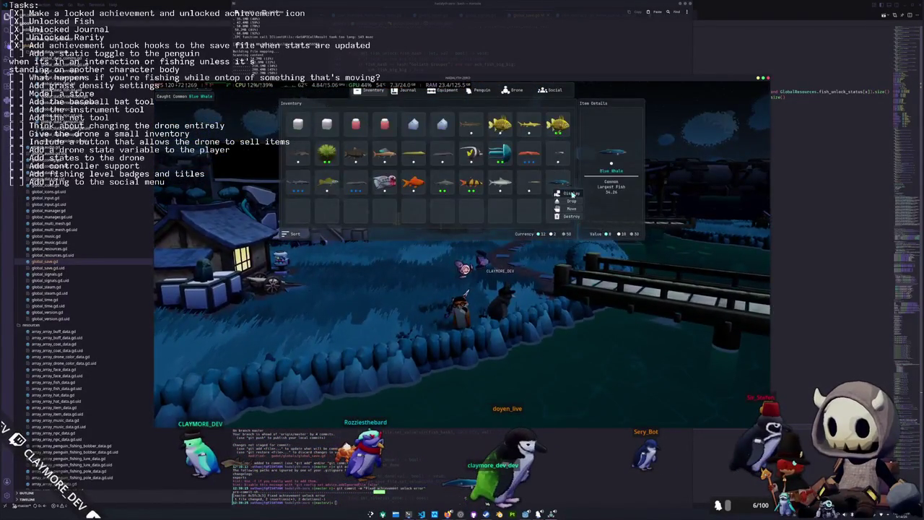
Display the Blue Whale in the world, orbit around it, and quit via the escape menu.
click(571, 194)
mouse_move(607, 235)
mouse_down()
mouse_move(424, 215)
mouse_move(423, 243)
mouse_move(461, 266)
mouse_up()
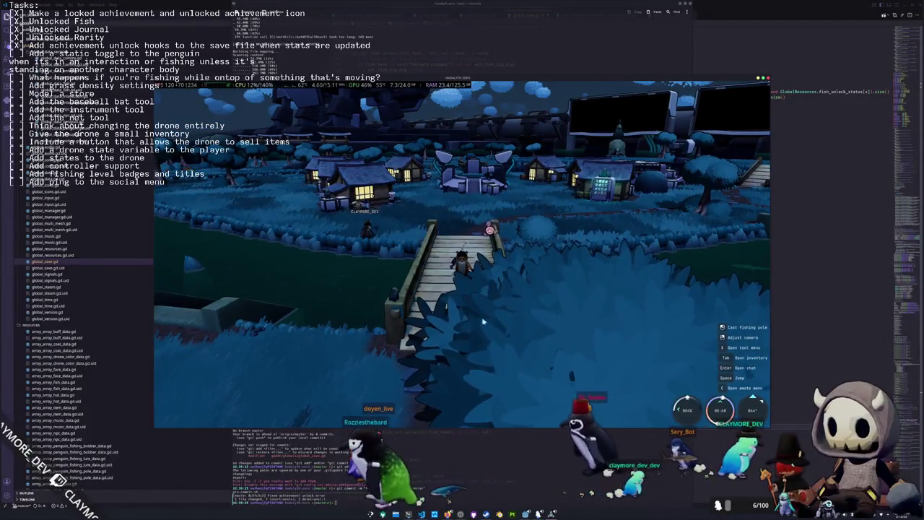
key(Escape)
click(462, 266)
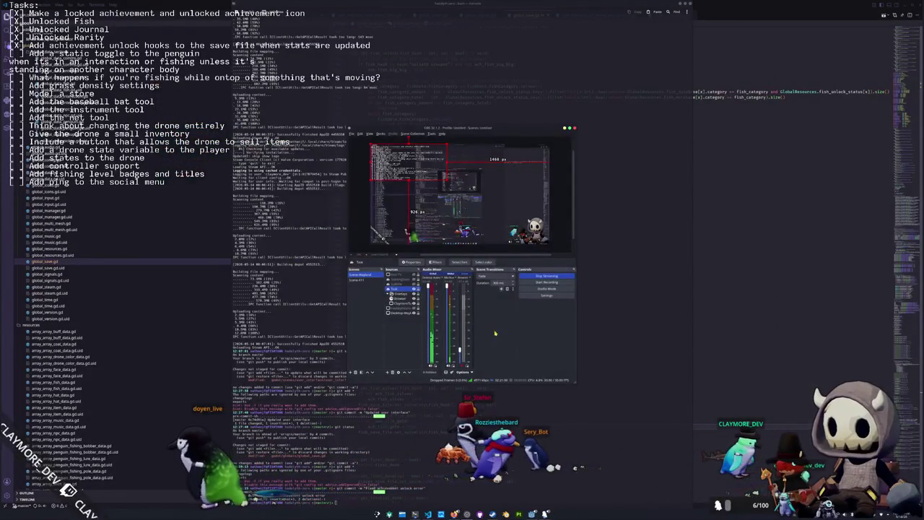
Return to VS Code and open penguin.gd through the quick file search ('penguin').
click(771, 341)
click(559, 384)
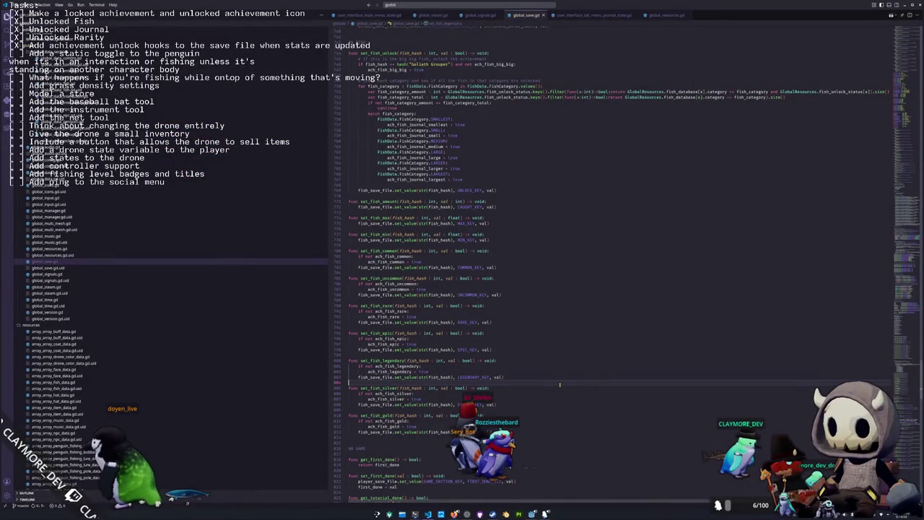
scroll(559, 384, up, 5)
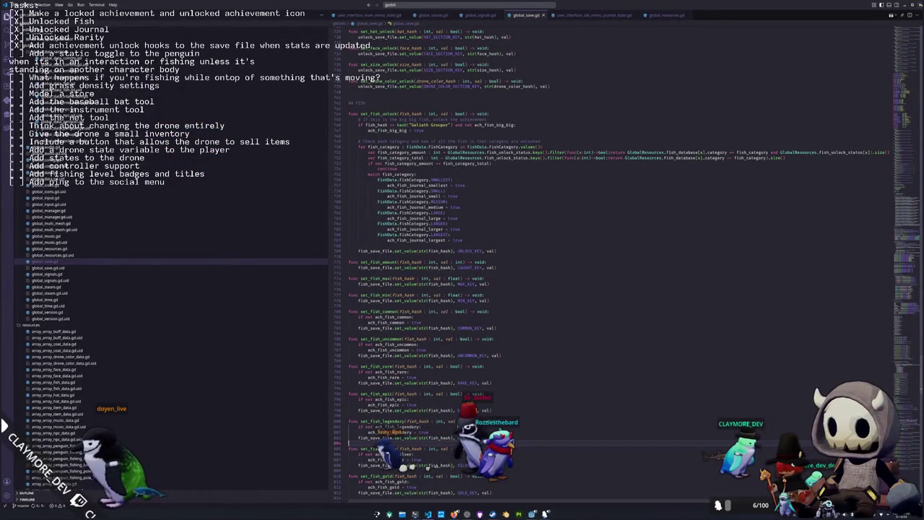
click(475, 6)
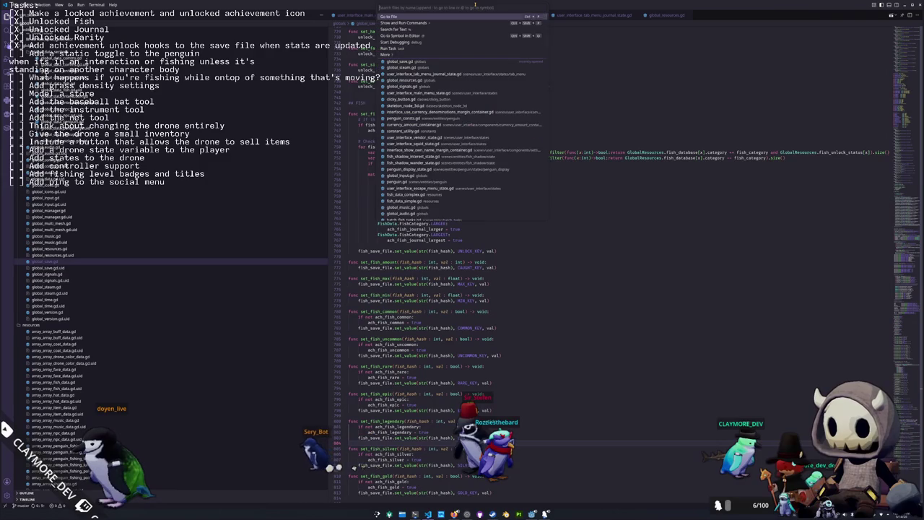
text(penguin)
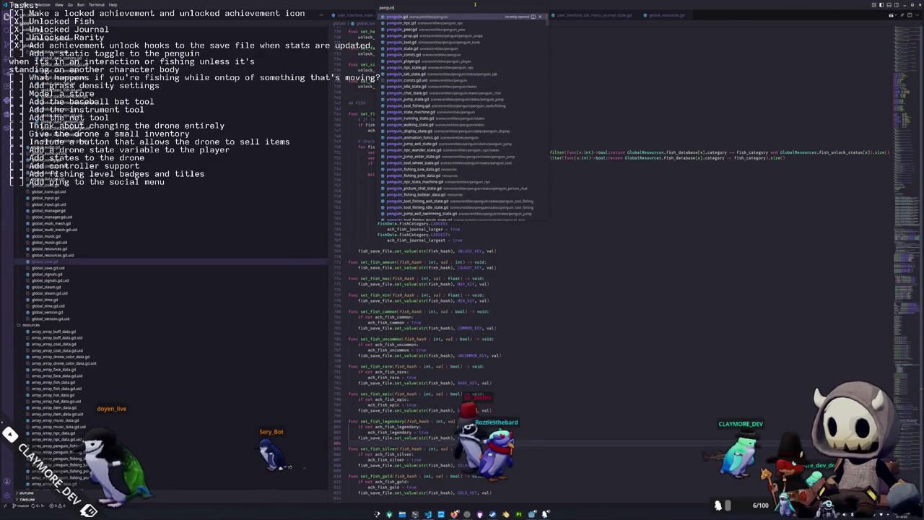
key(Return)
Go to the is_on_character_body definition and highlight the uses of character_body.
key(Down)
key(Down)
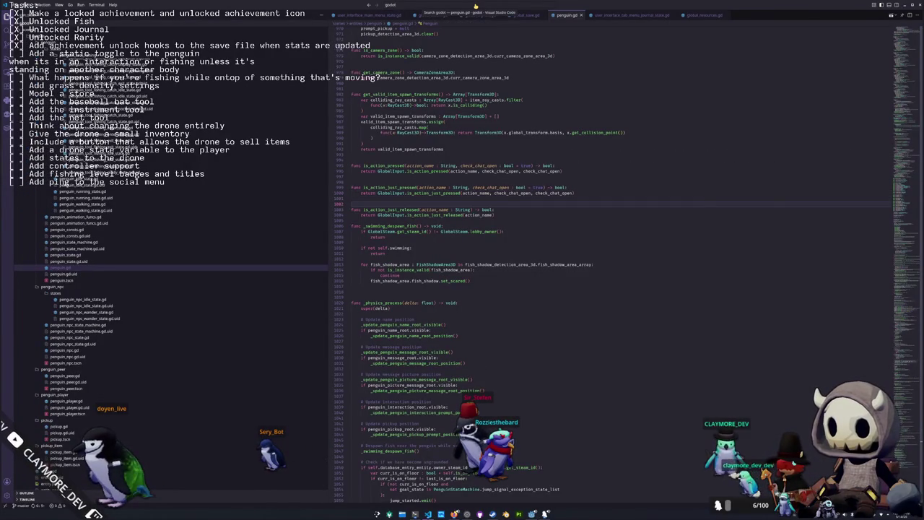
scroll(443, 215, down, 5)
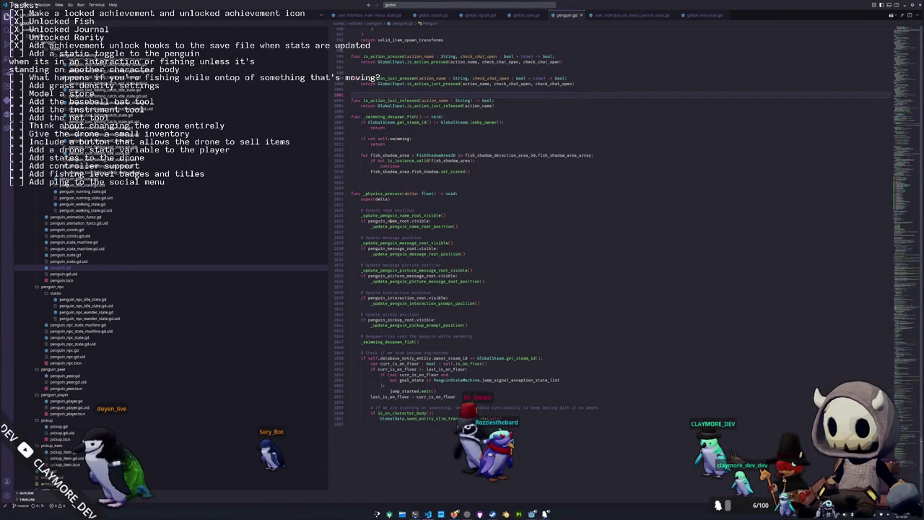
click(375, 348)
scroll(375, 346, down, 2)
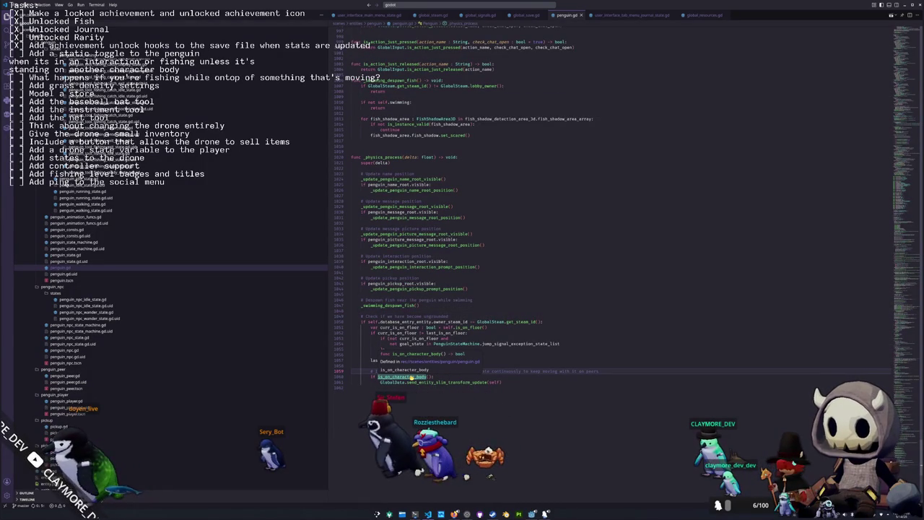
ctrl+click(411, 376)
click(398, 145)
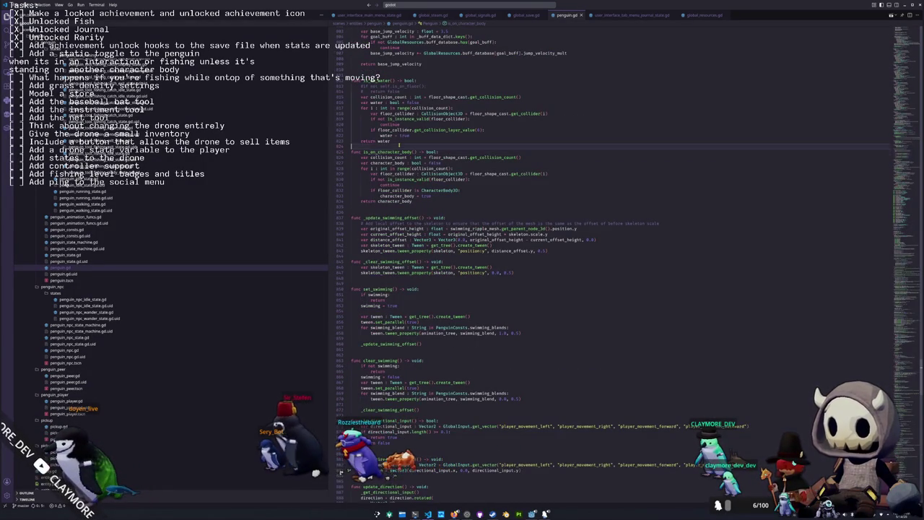
click(395, 205)
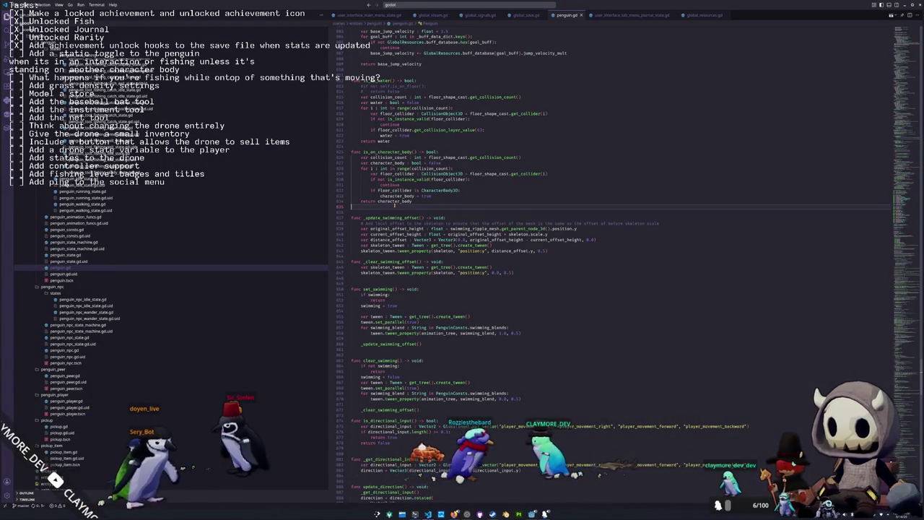
double_click(394, 201)
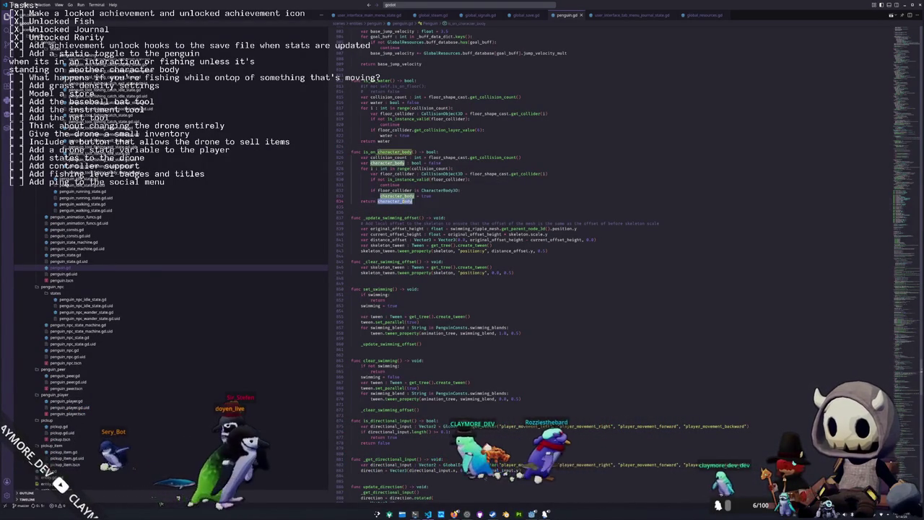
click(440, 152)
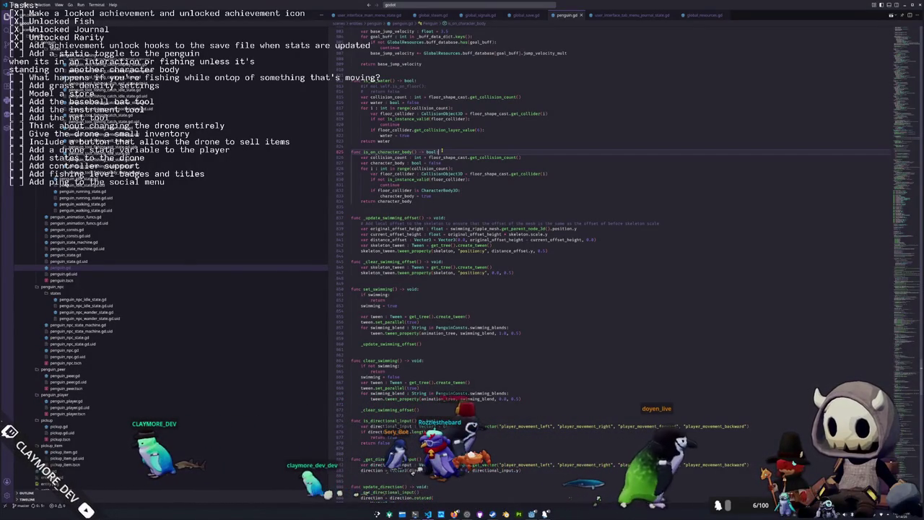
Below is_on_character_body, add the header func is_on_moving_character_body() -> bool:.
key(Down)
key(Down)
key(Down)
key(Return)
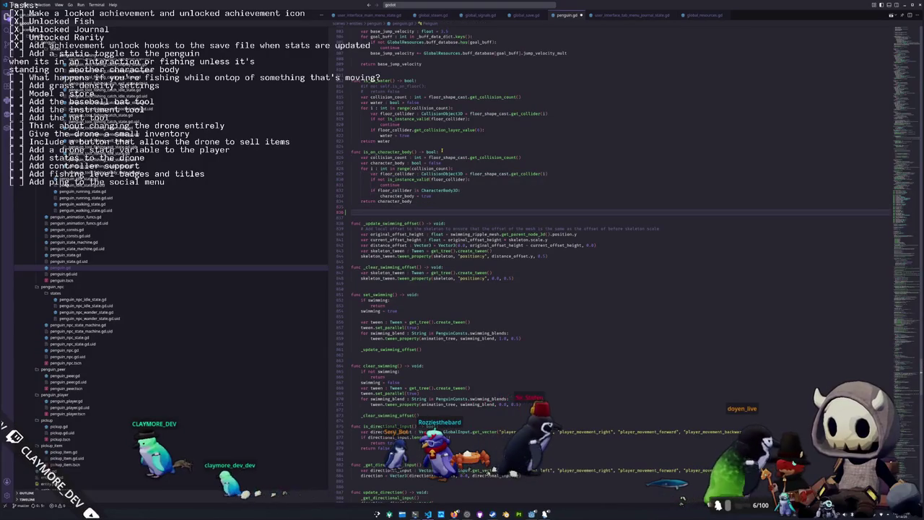
text(n_moving_character_body()
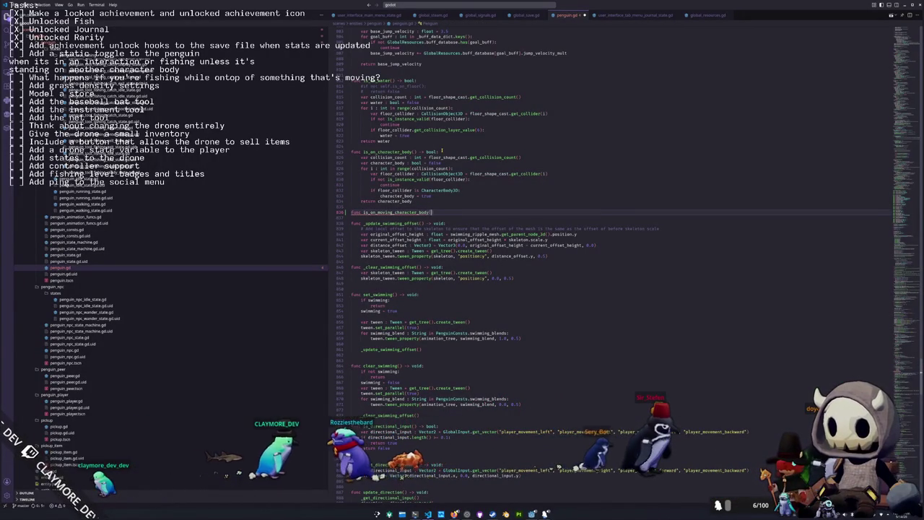
text(ool:)
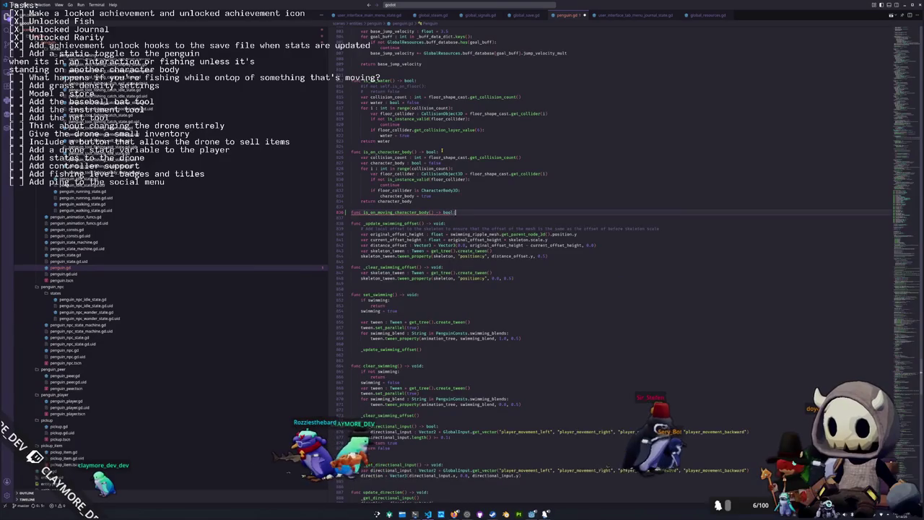
key(Return)
Write var collision_count : int = floor_shape_cast.get_collision_count() as the function's first line.
text(var collision_count)
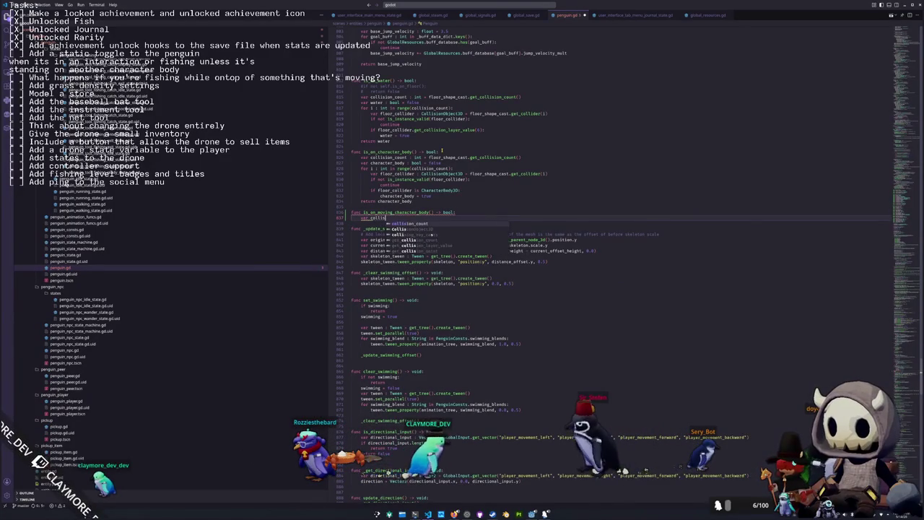
text( : int = floor_shape_ca)
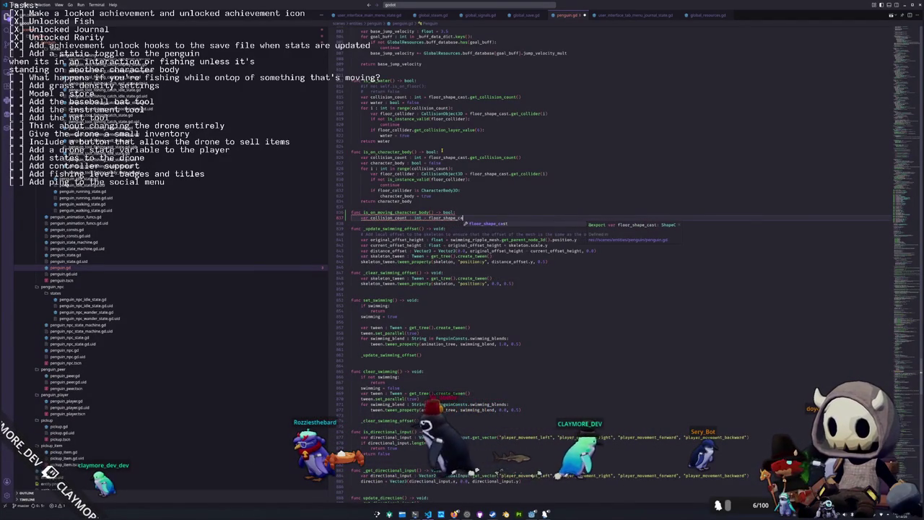
text(st.g)
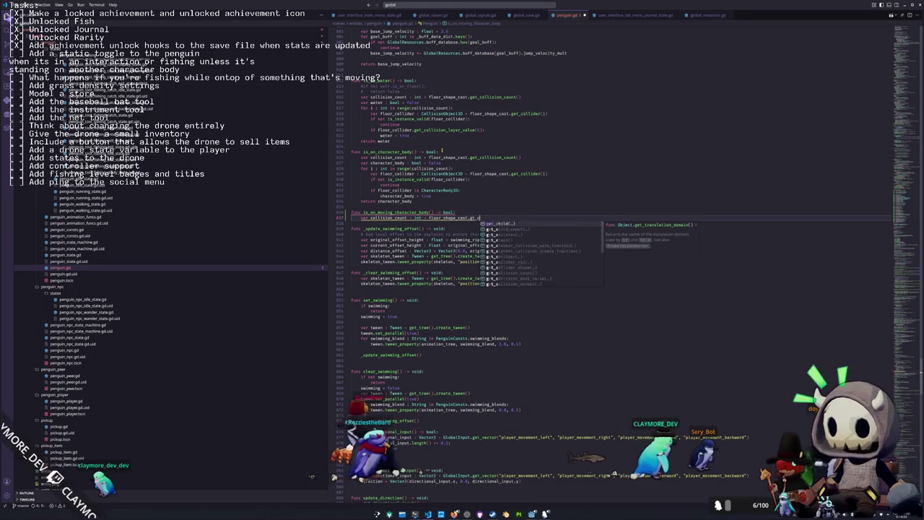
text(et_collision_sha)
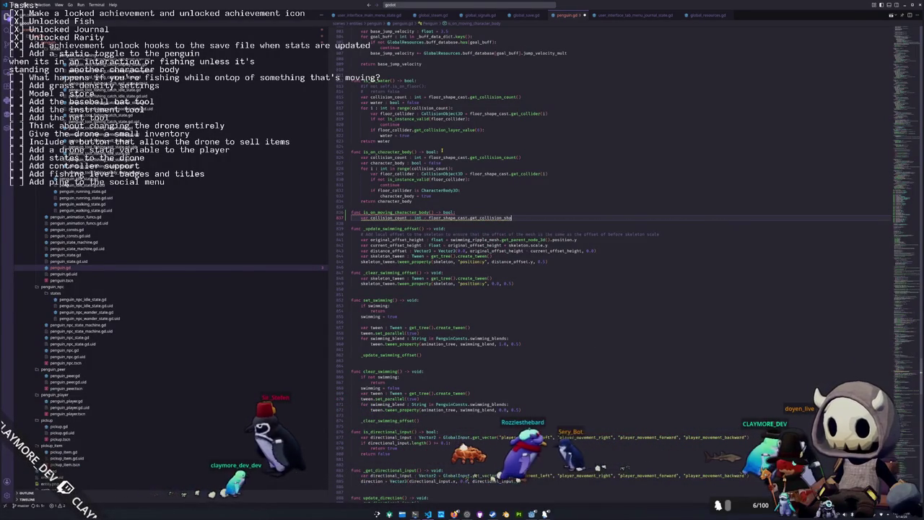
key(BackSpace)
key(BackSpace)
key(BackSpace)
text(count)
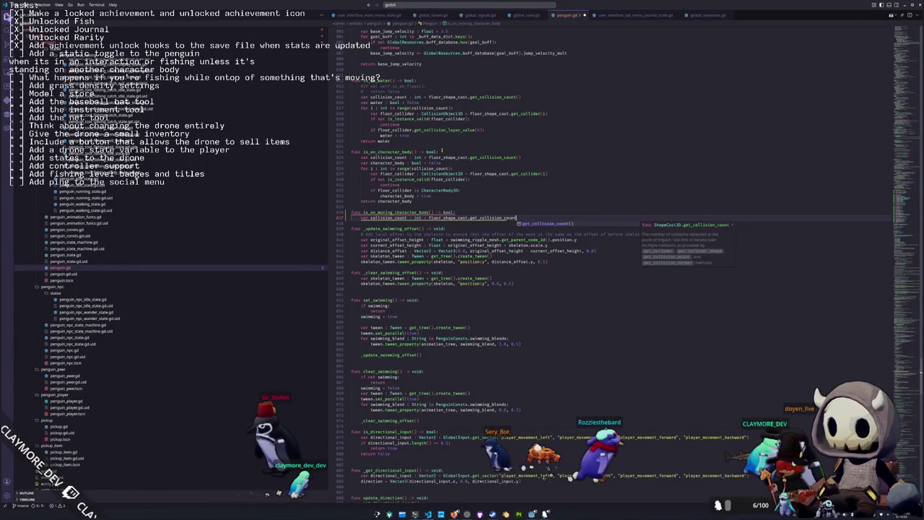
key(Return)
key(Return)
key(BackSpace)
key(shift+Up)
key(shift+Up)
key(shift+Up)
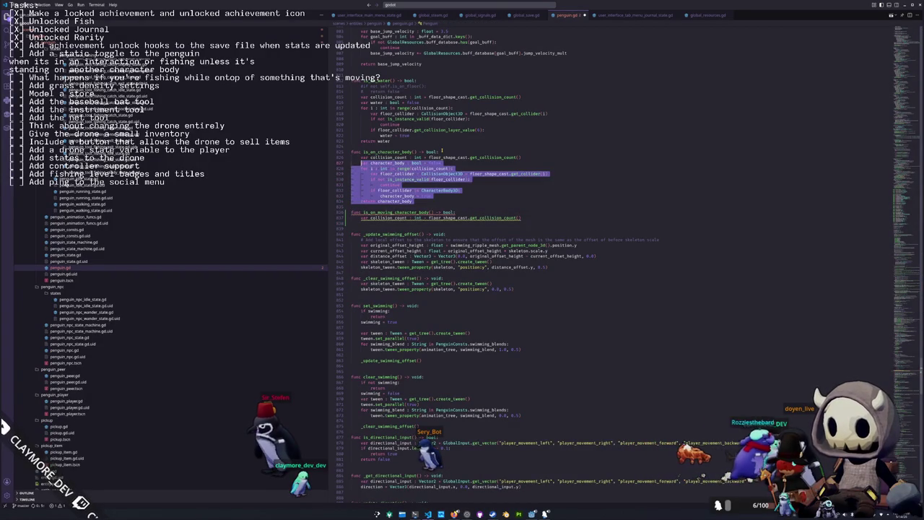
Paste the collider checks into the new function, returning floor_collider.velocity != 0.
key(ctrl+c)
key(Down)
key(Down)
key(Down)
key(ctrl+v)
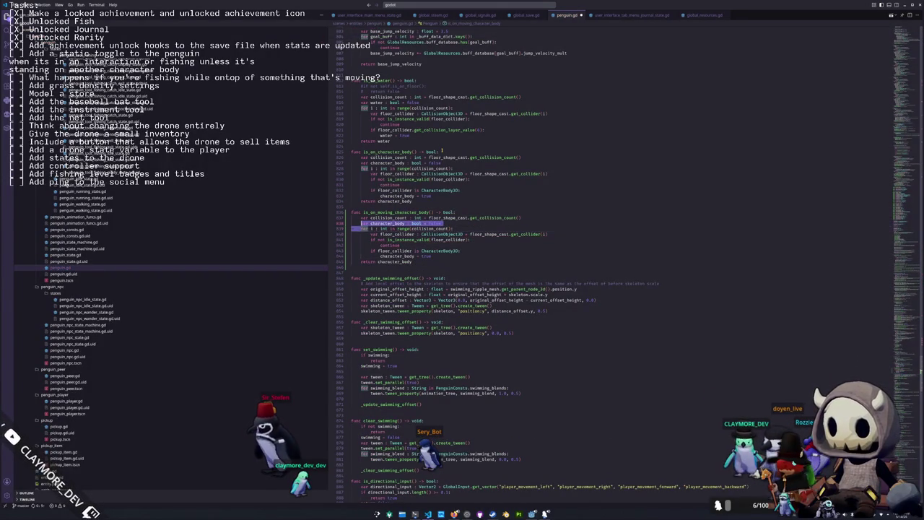
key(BackSpace)
key(Down)
key(Down)
key(Down)
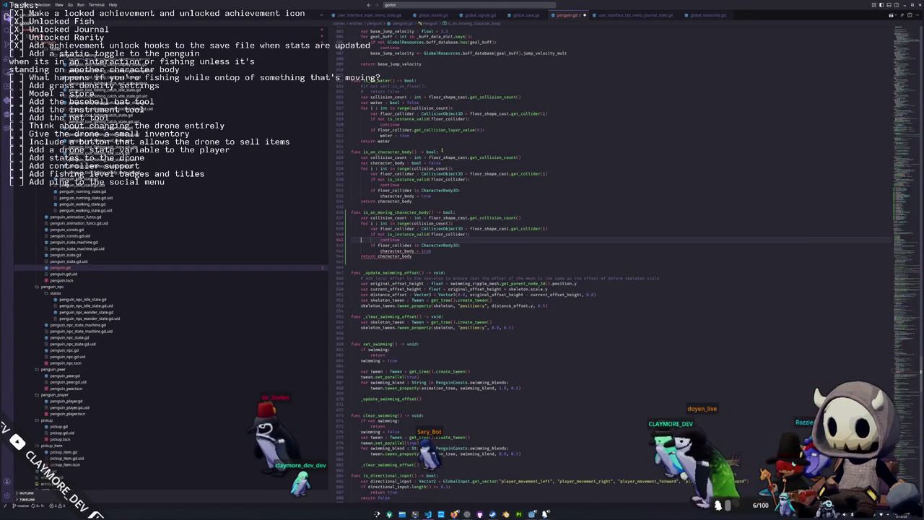
key(Up)
text(return flo)
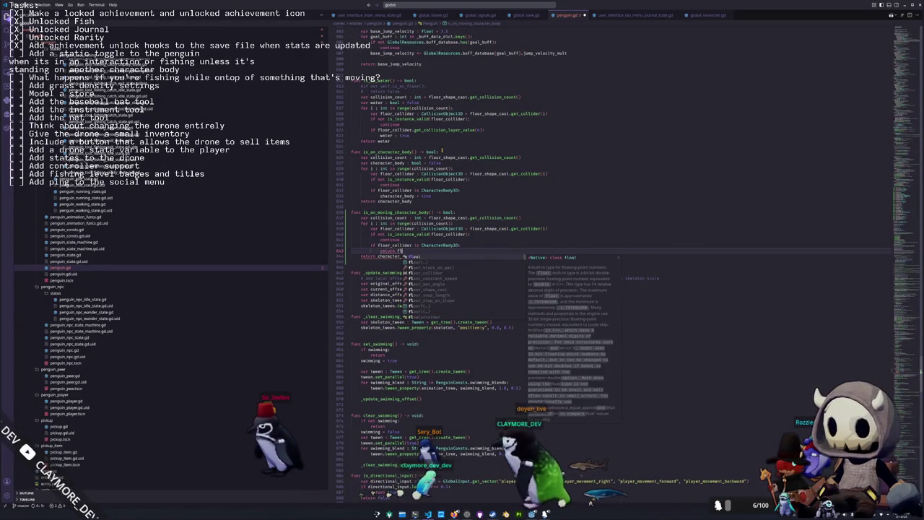
text(or_collider)
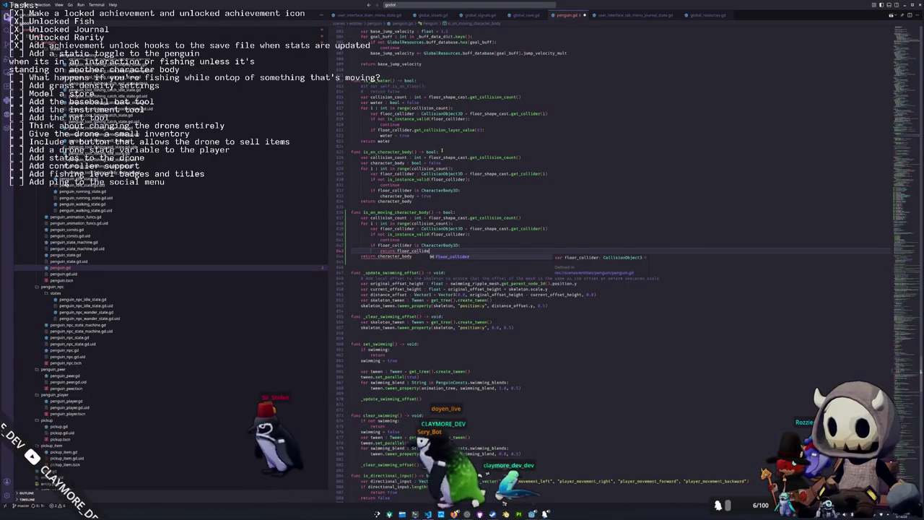
text(.velocity != 0)
Declare a bool moving flag set to false below the collision count line.
key(Up)
key(Up)
key(Up)
key(End)
key(Return)
text(var moving : bool = fa)
key(Escape)
Accumulate the flag with 'moving = moving or' in the loop and return moving at the end.
key(Down)
key(Down)
key(Down)
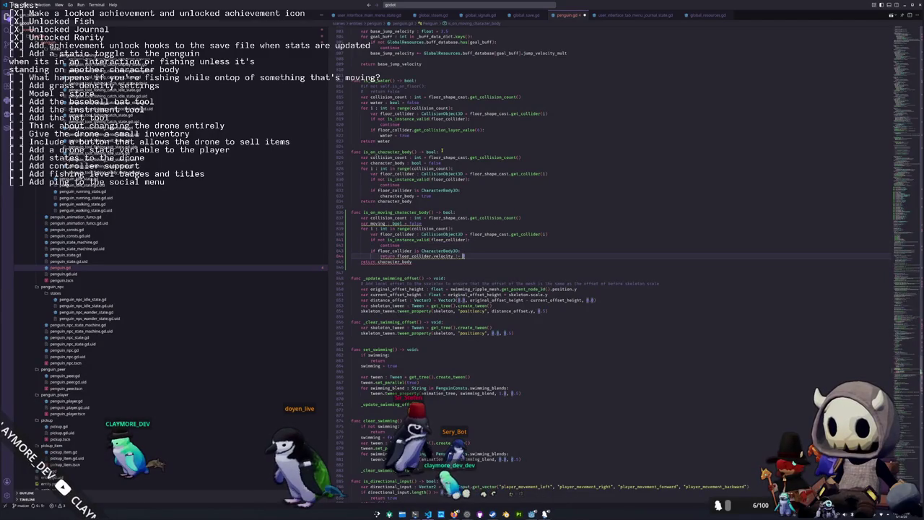
key(Home)
key(ctrl+shift+Right)
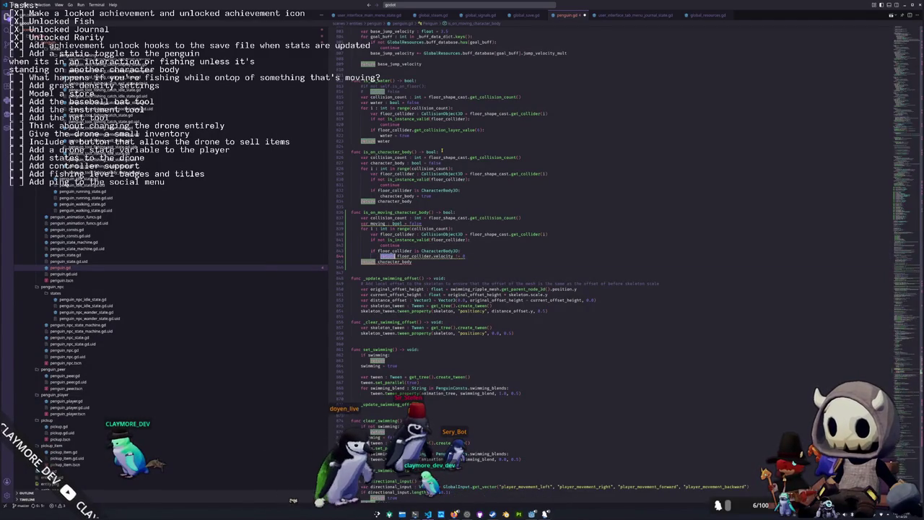
text(moving = m)
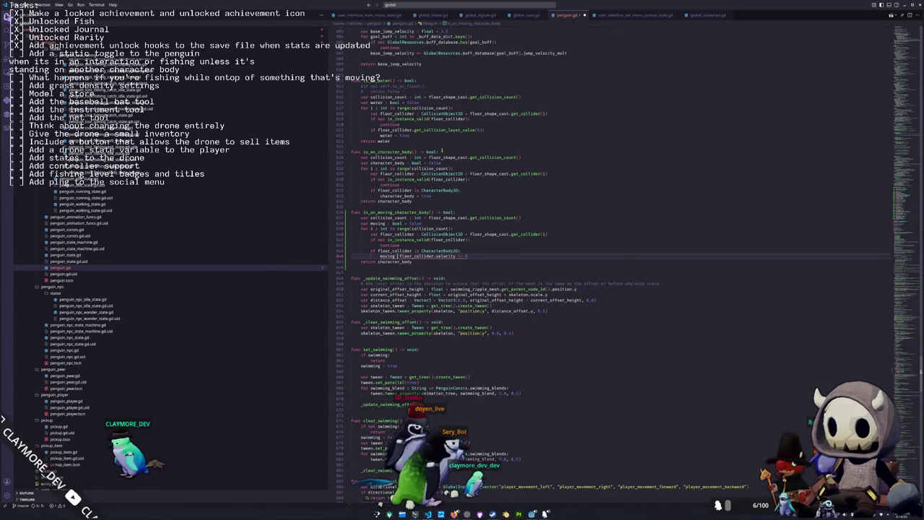
text(oving or)
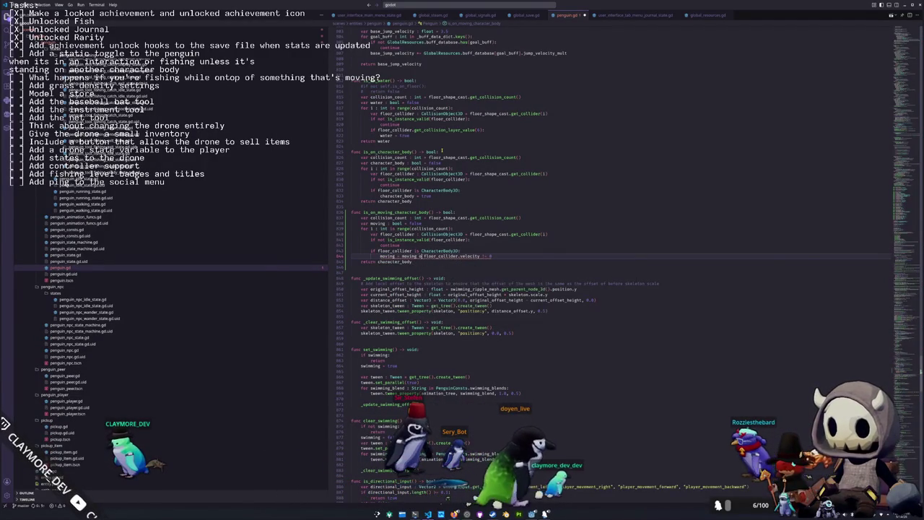
key(End)
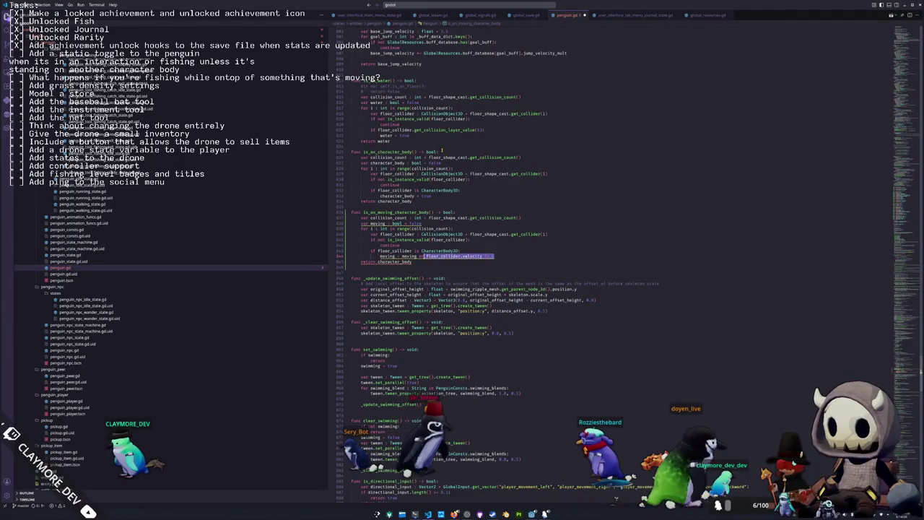
key(Down)
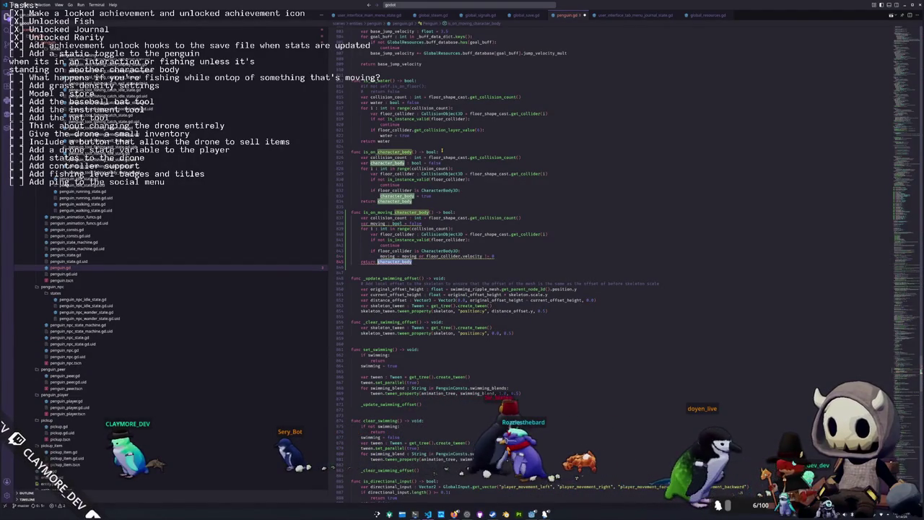
text(moving)
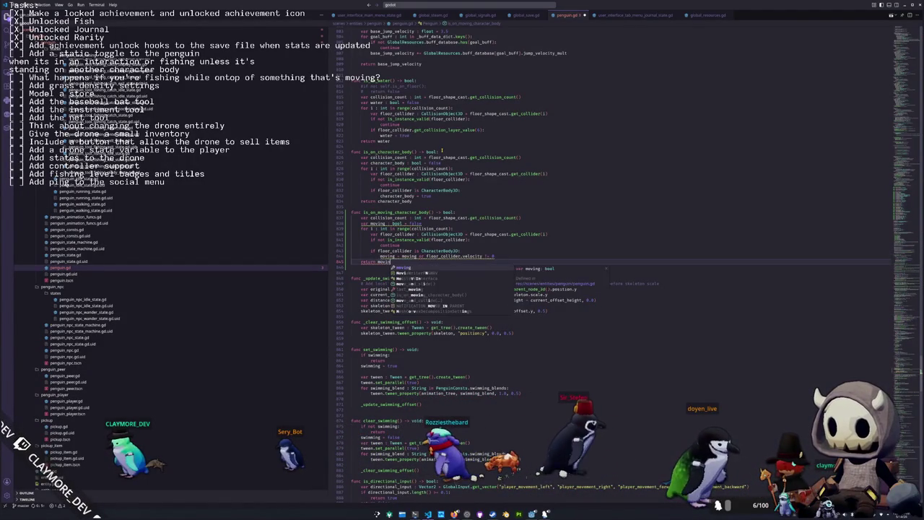
key(Down)
Cast floor_collider to CharacterBody3D and compare its velocity against Vector3.ZERO.
key(Up)
key(Up)
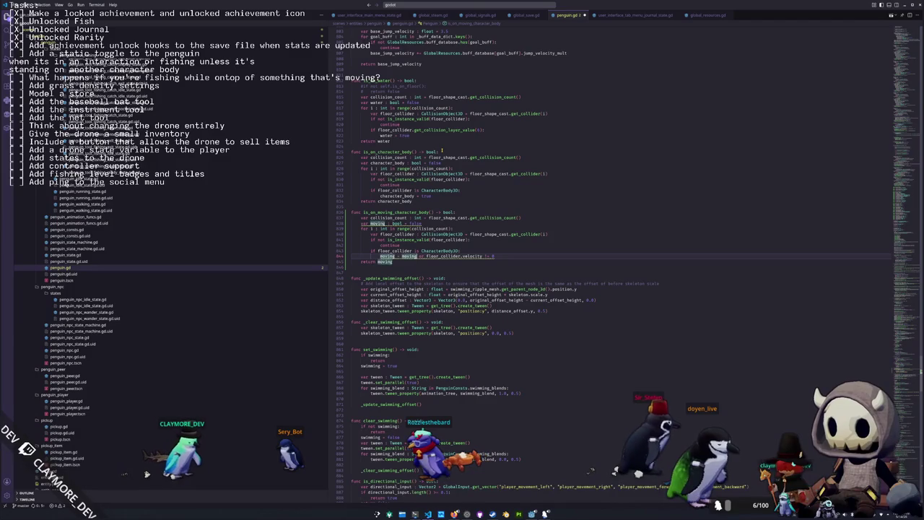
text(()
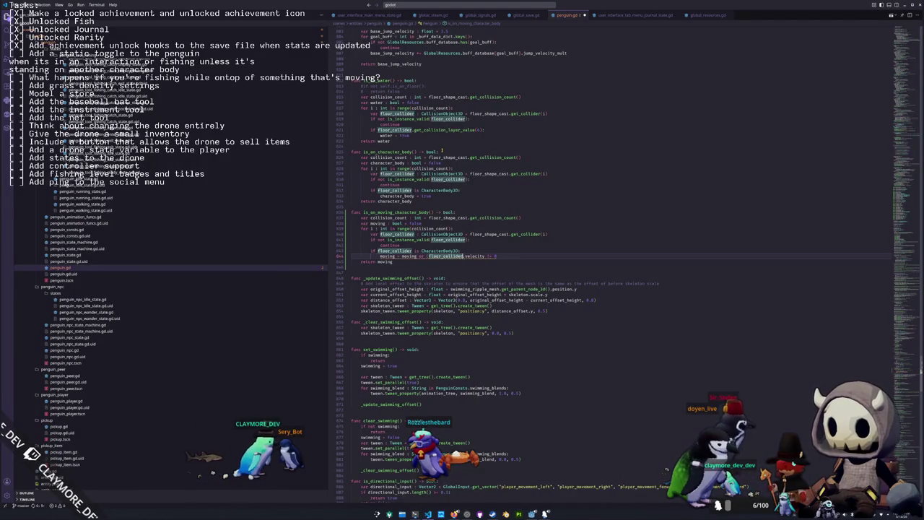
text(CharacterBody3D)
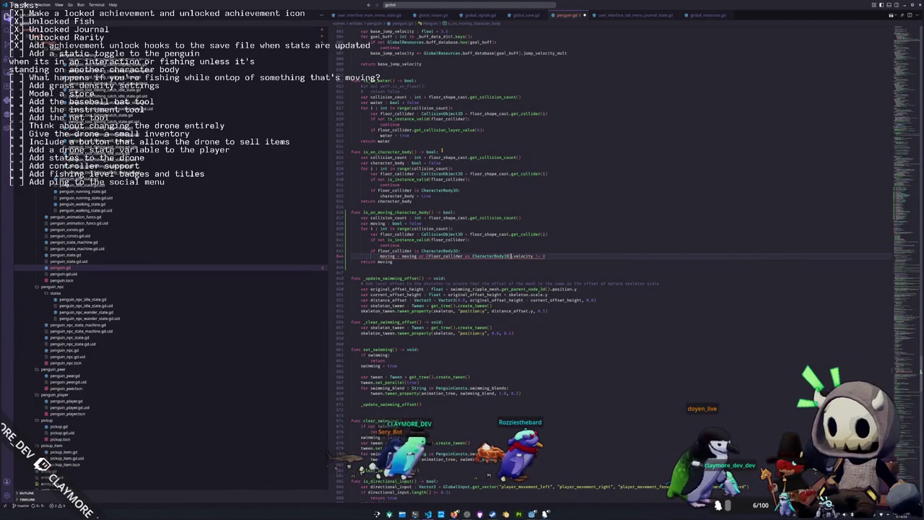
text())
key(Down)
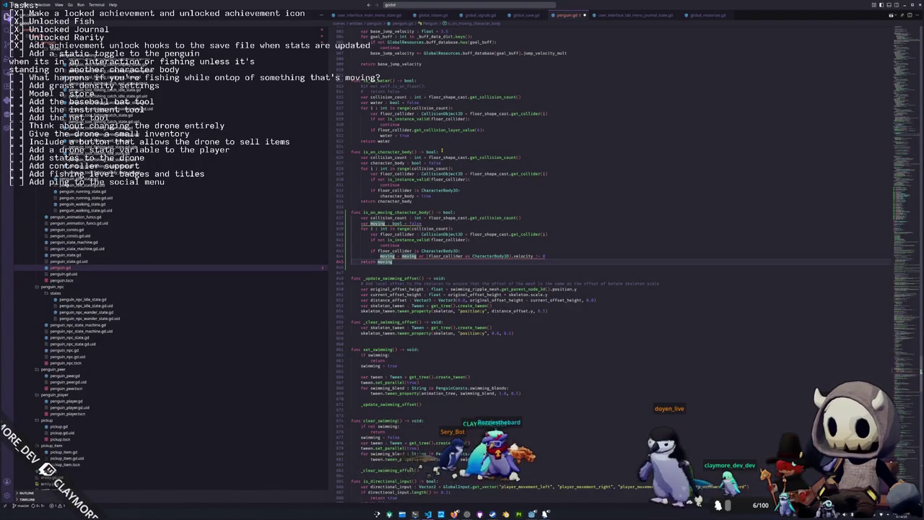
mouse_move(509, 256)
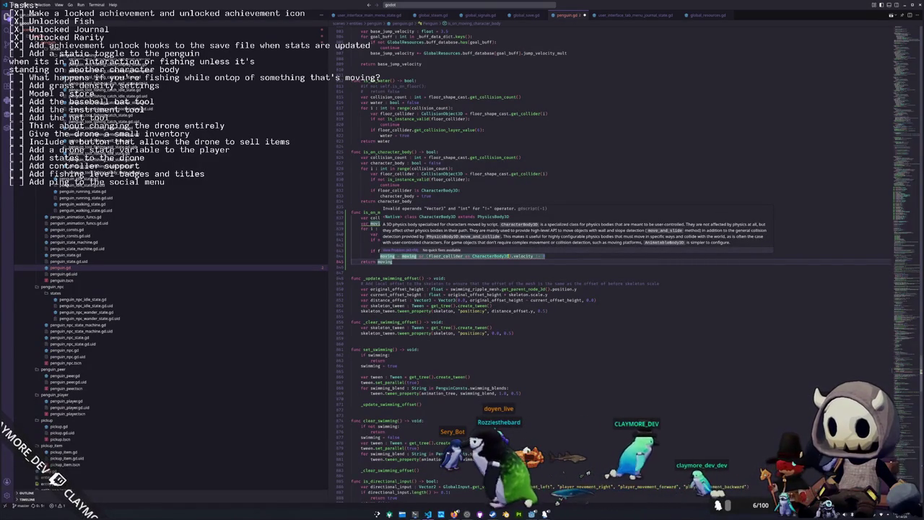
double_click(545, 255)
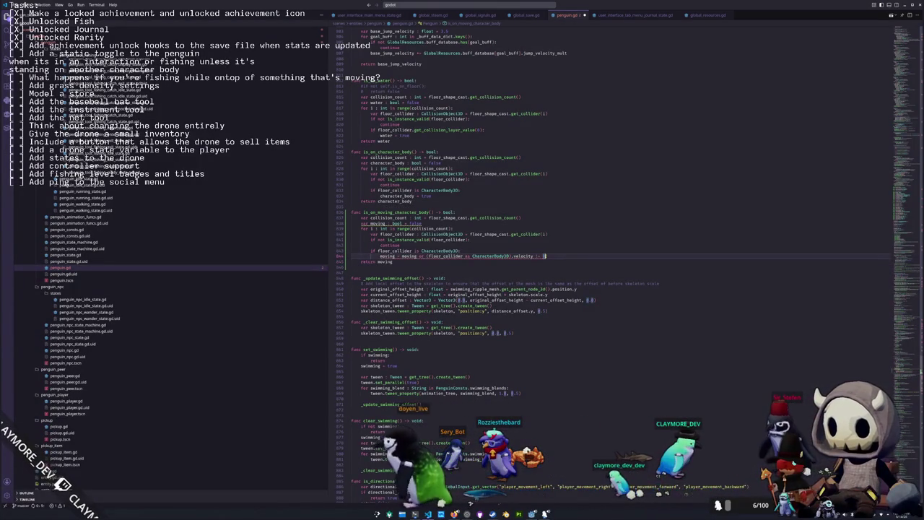
text(Vector3.ZERO)
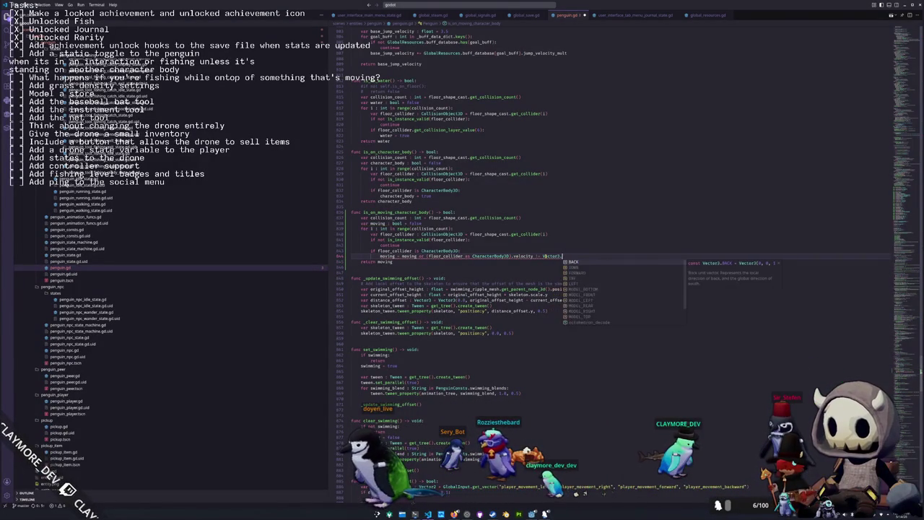
key(Escape)
Rename the moving flag to is_moving.
key(Up)
key(Up)
key(Up)
key(Up)
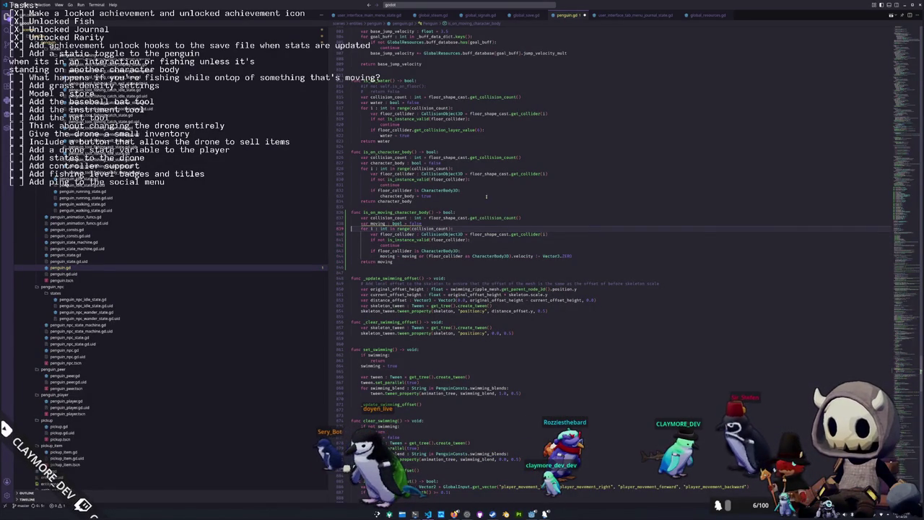
key(shift+Up)
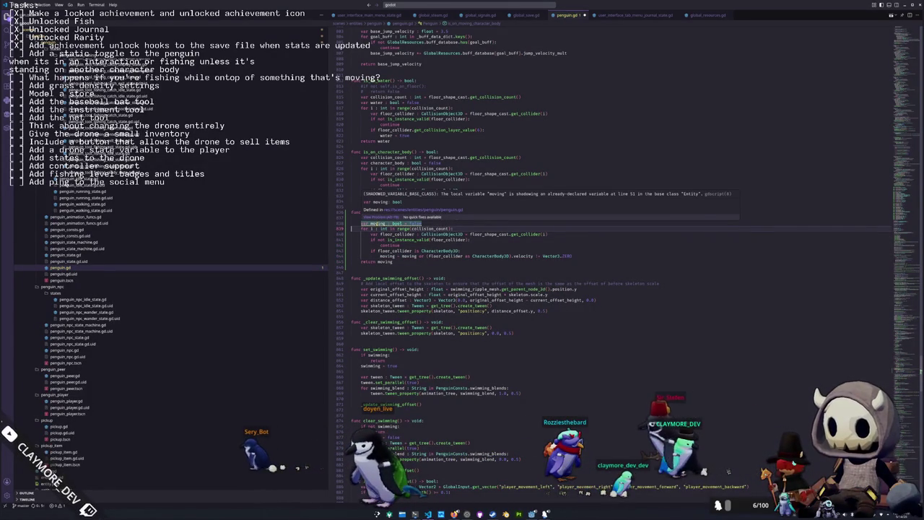
double_click(378, 223)
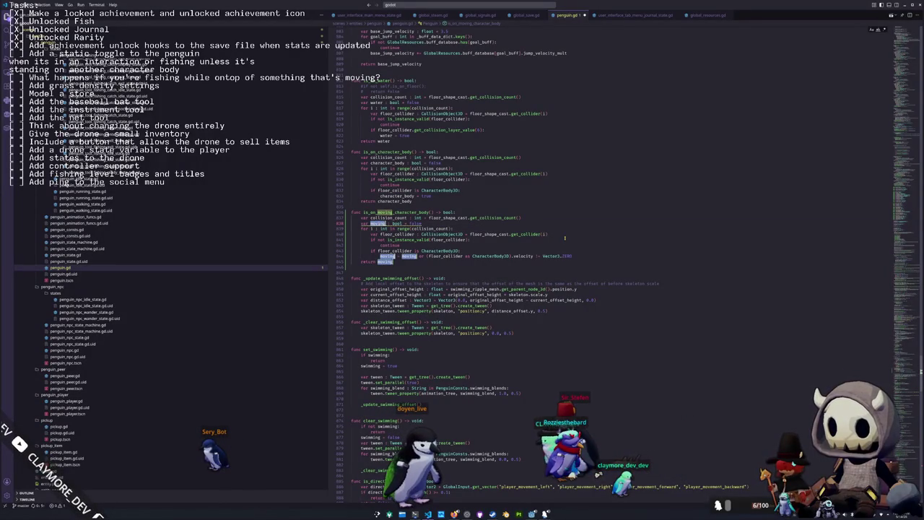
text(is_moving)
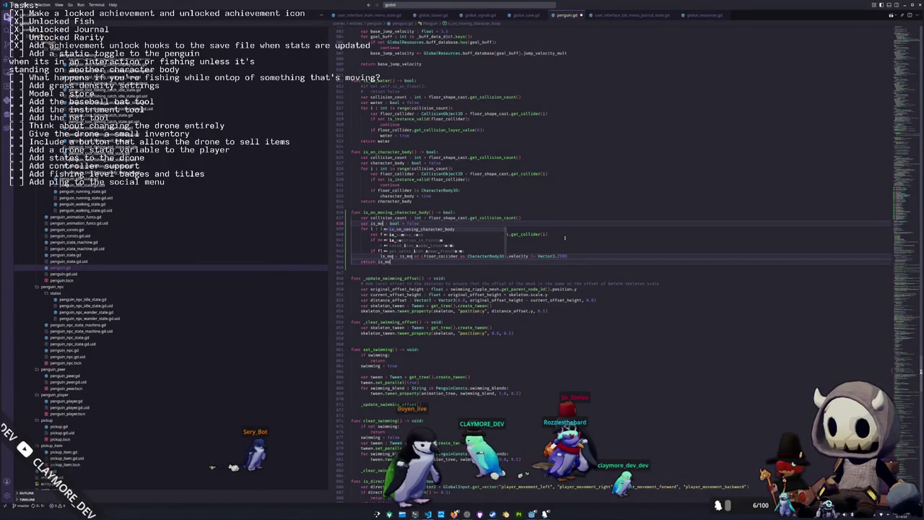
key(Escape)
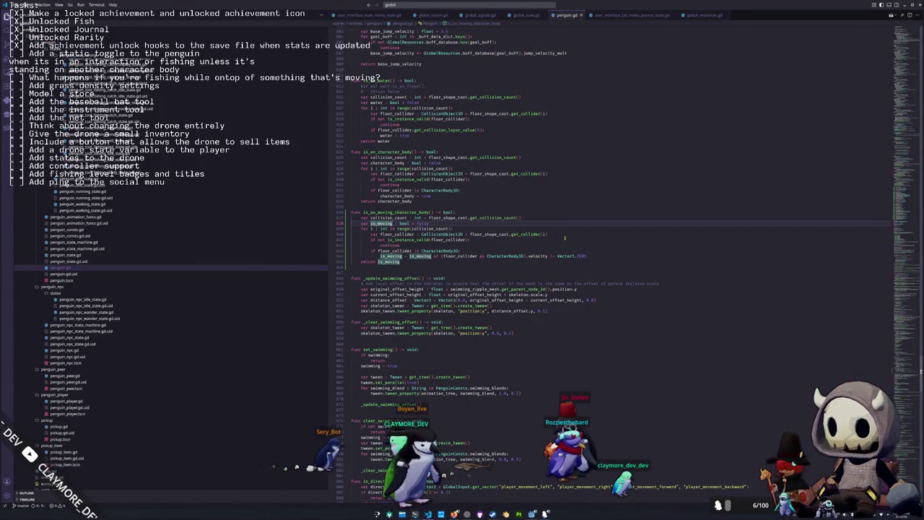
Search for the fishing_idle_state script with quick open.
key(Down)
key(Down)
key(Down)
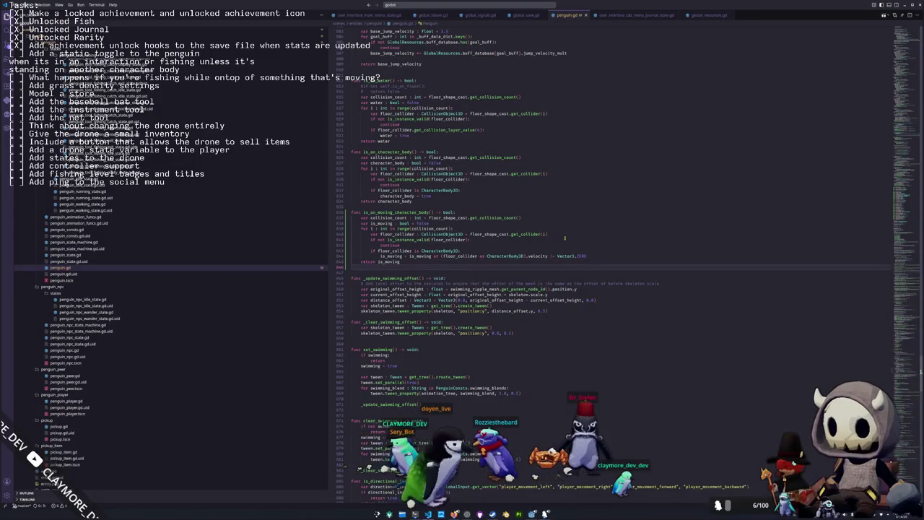
key(ctrl+p)
text(fishing_idle_state)
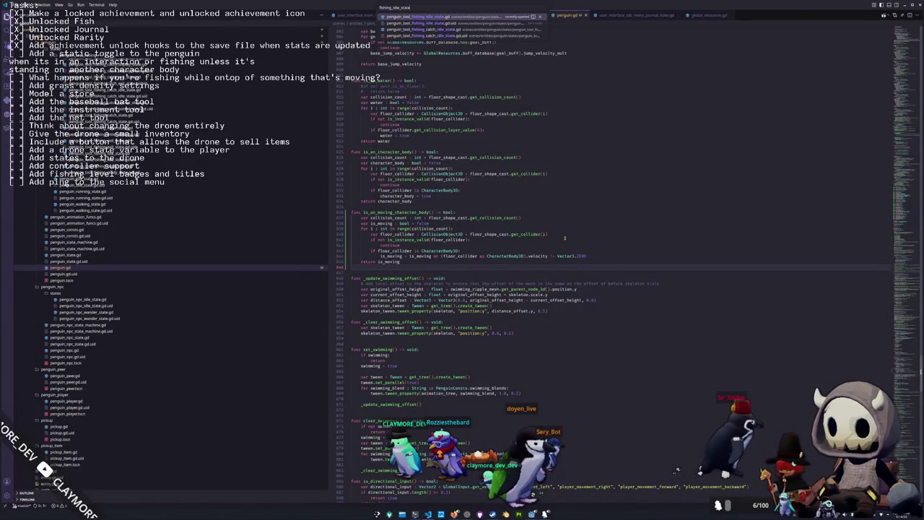
In penguin_tool_fishing_idle_state.gd, add 'if penguin.is_on_moving_character_body(): return' above the invalid check.
key(Return)
key(Up)
key(Up)
key(Up)
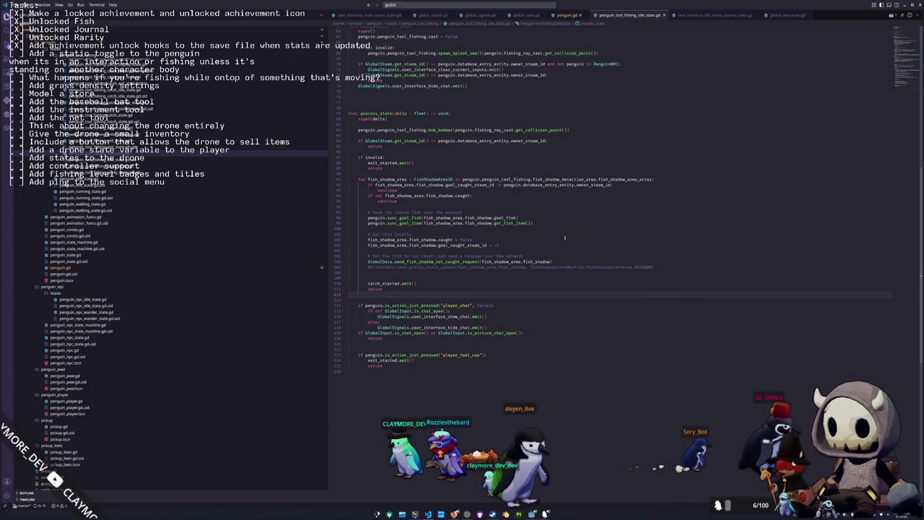
key(Up)
key(Up)
key(Up)
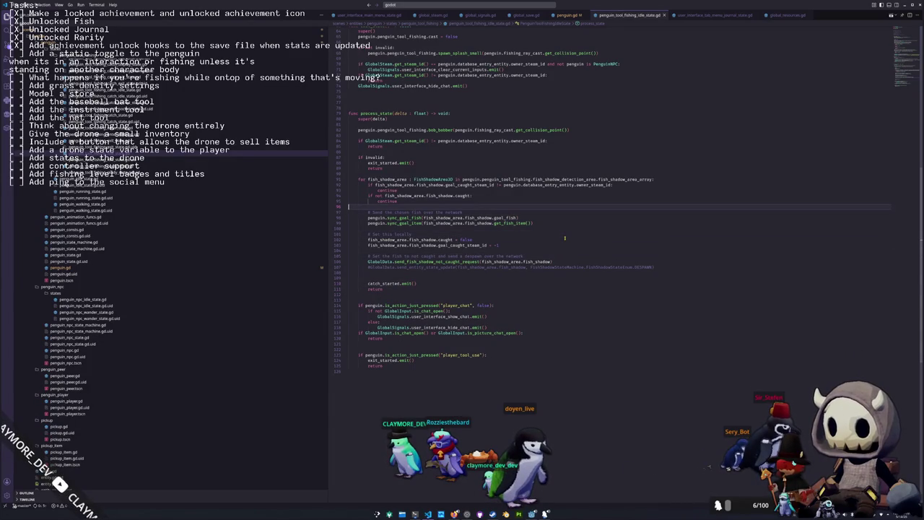
key(Up)
key(Up)
key(Up)
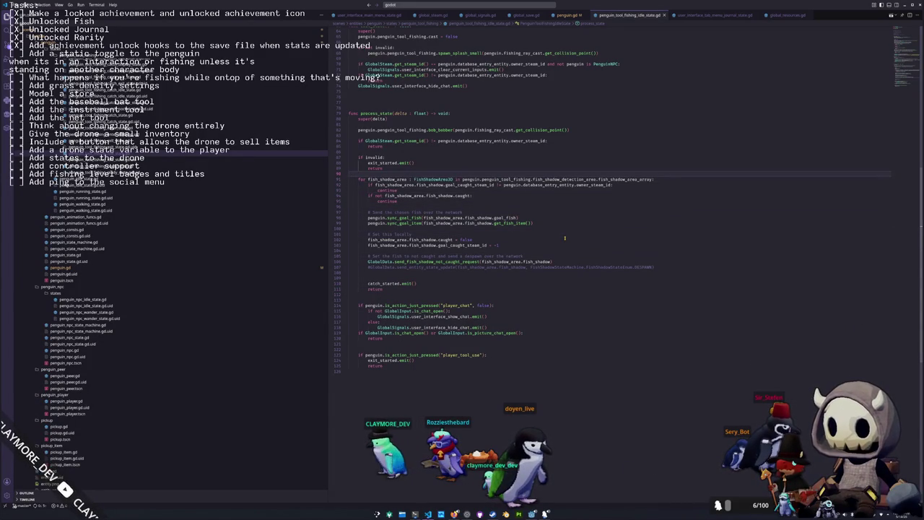
key(Up)
key(Up)
key(Return)
key(Return)
text(if )
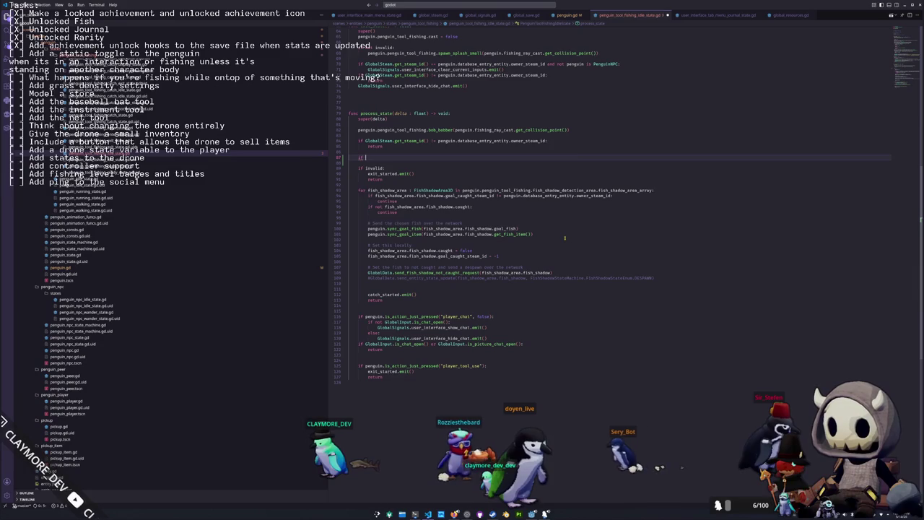
text(penguin.is_on)
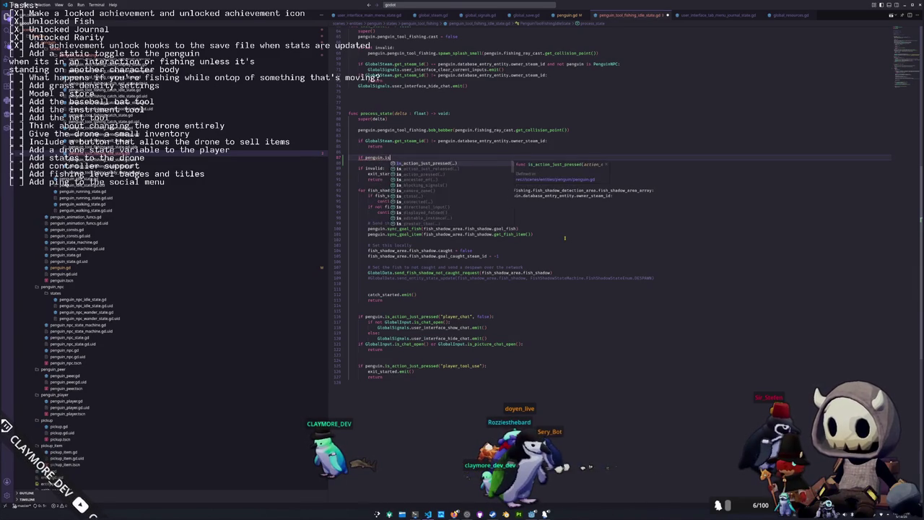
text(_moving_character_body())
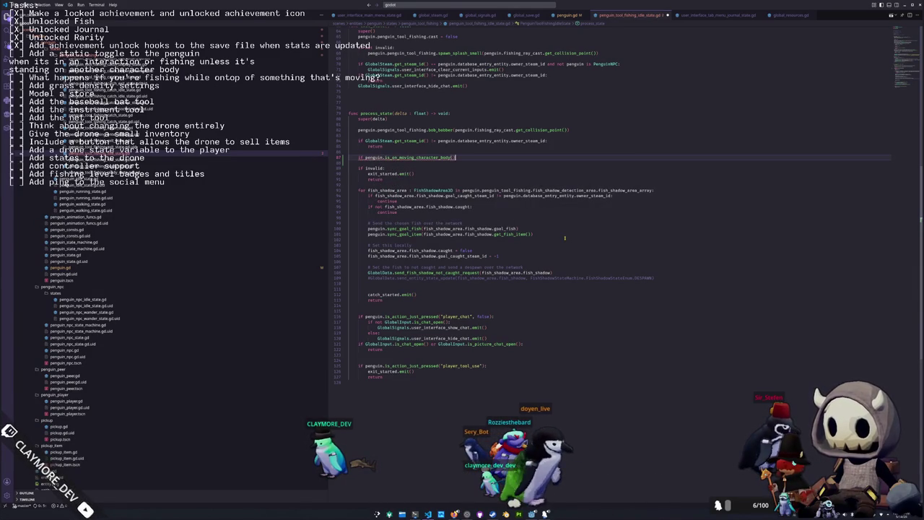
text(:)
key(Return)
text(return)
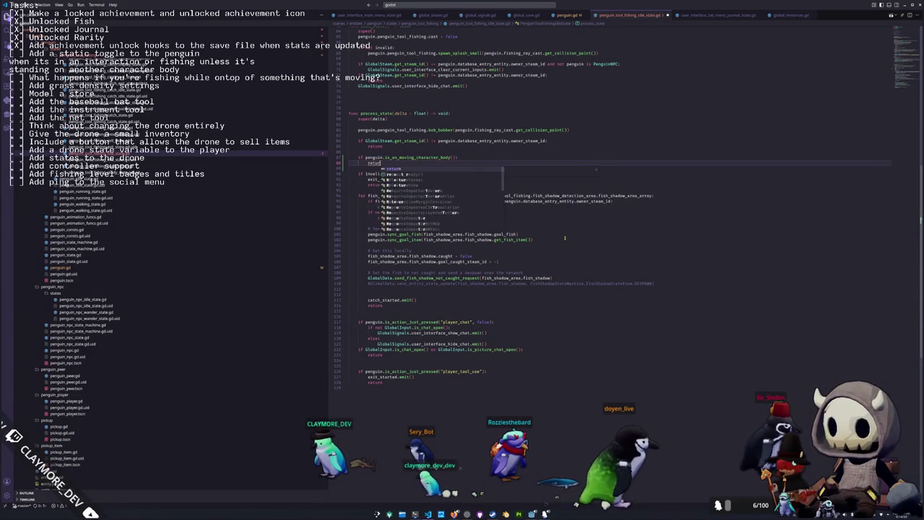
key(Down)
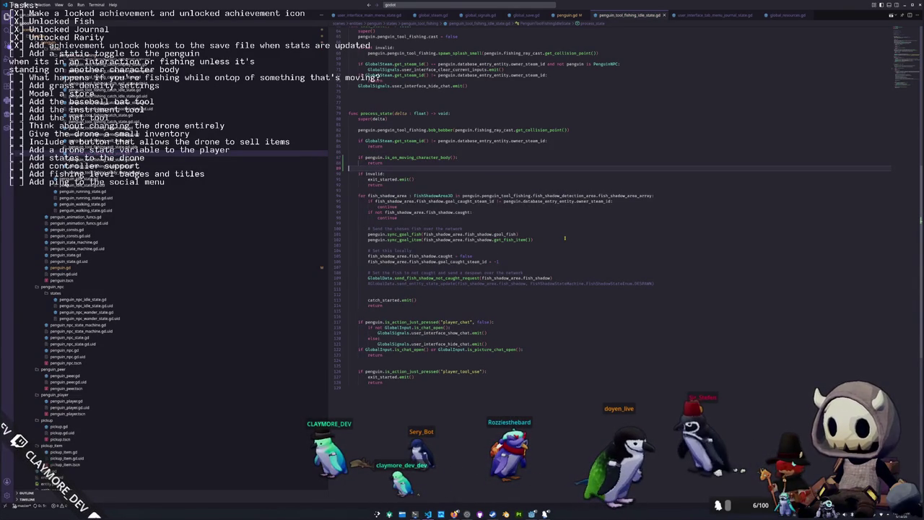
key(Up)
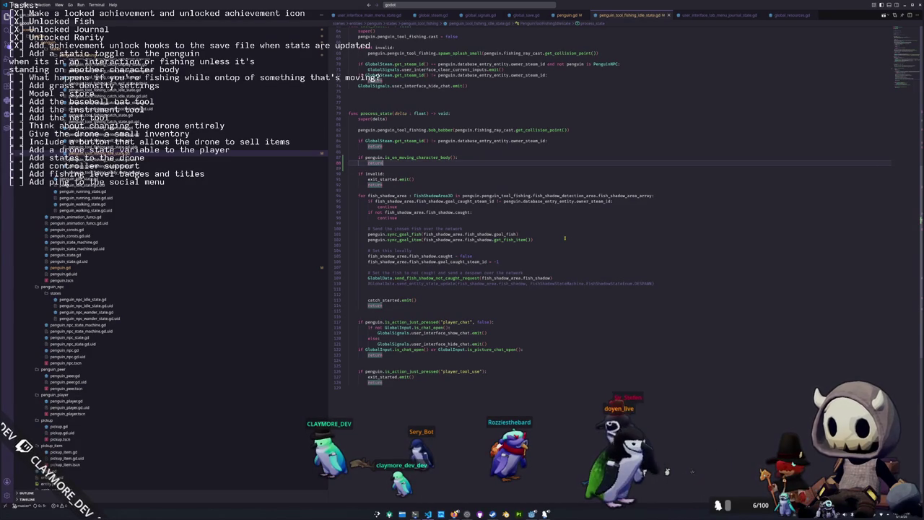
key(Up)
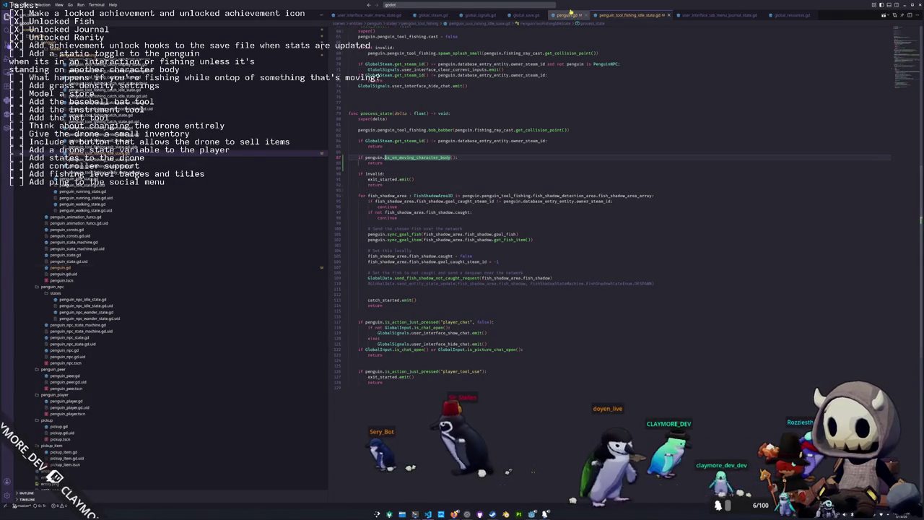
Jump to the helper's definition in penguin.gd and rename it to is_on_moving_entity.
key(F12)
click(394, 212)
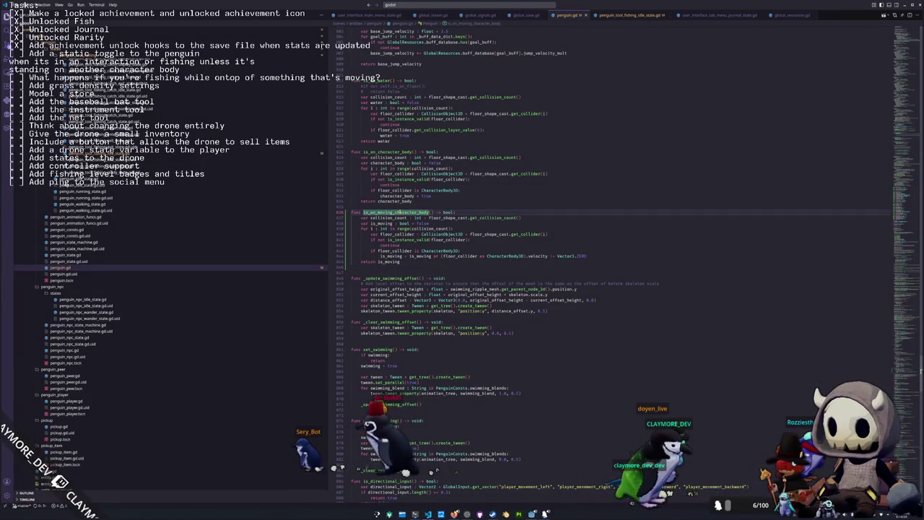
drag(394, 212, 429, 212)
key(BackSpace)
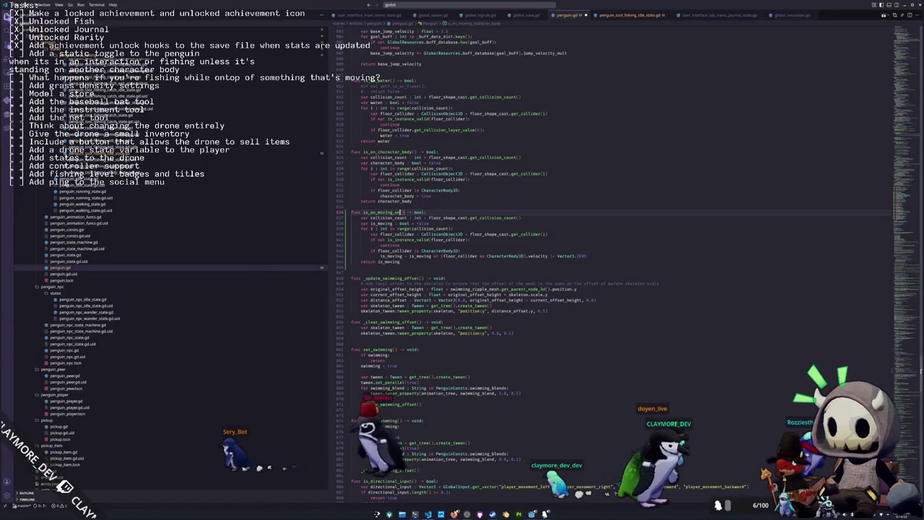
Check colliders as Entity instead of CharacterBody3D and compare their goal_velocity.
key(Down)
key(Down)
key(Down)
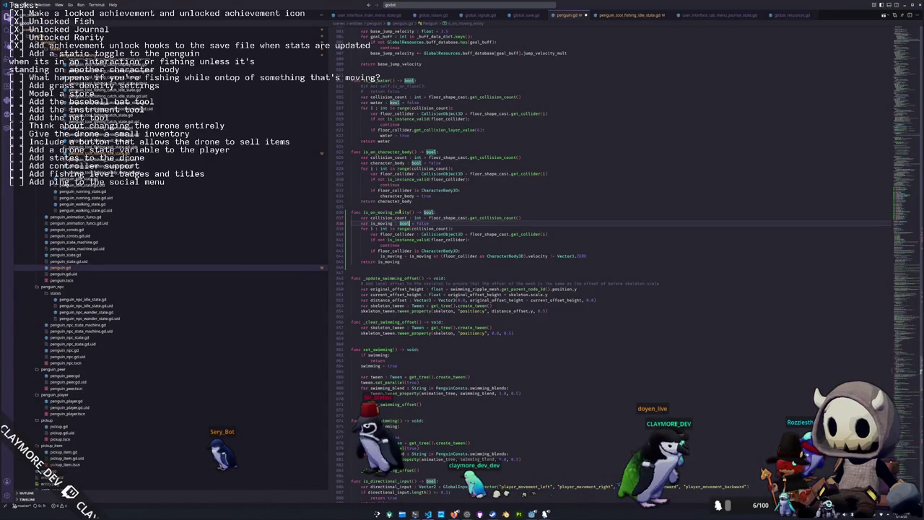
key(ctrl+Right)
key(ctrl+Right)
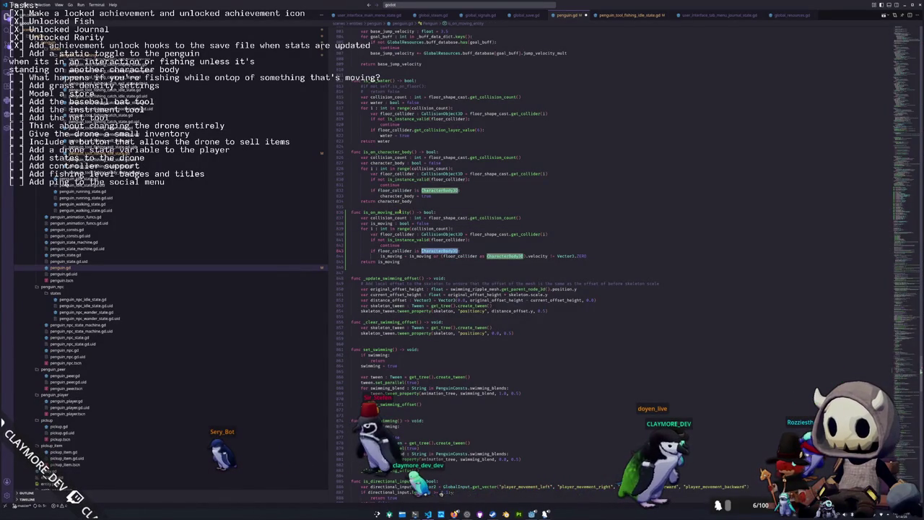
text(Entity)
key(Escape)
key(Down)
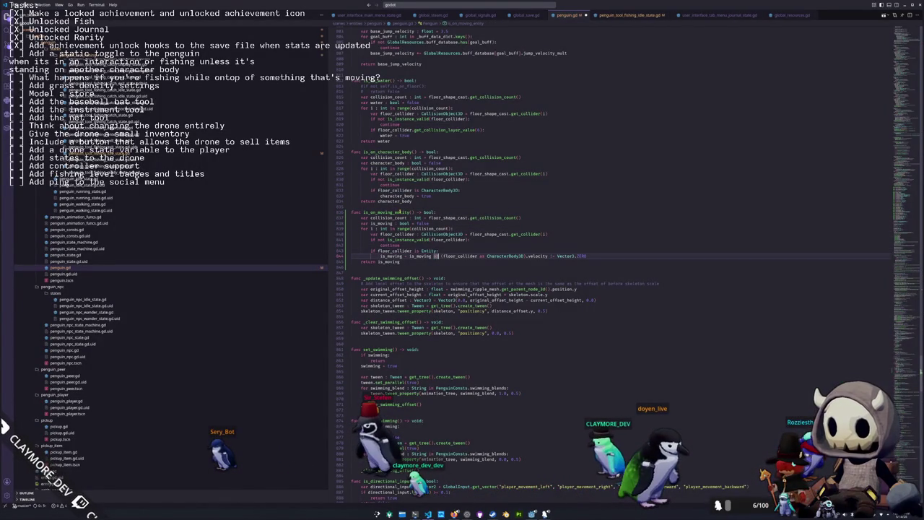
text(Entity)
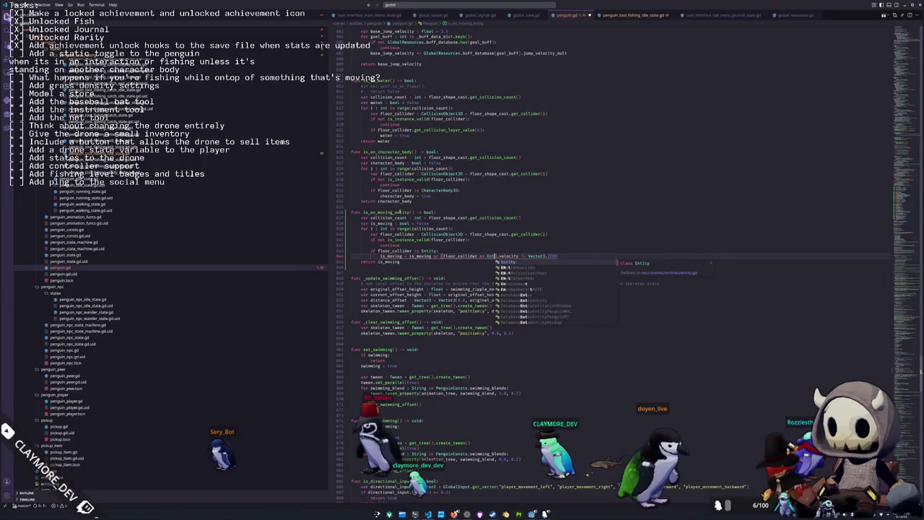
key(Escape)
text(al_s)
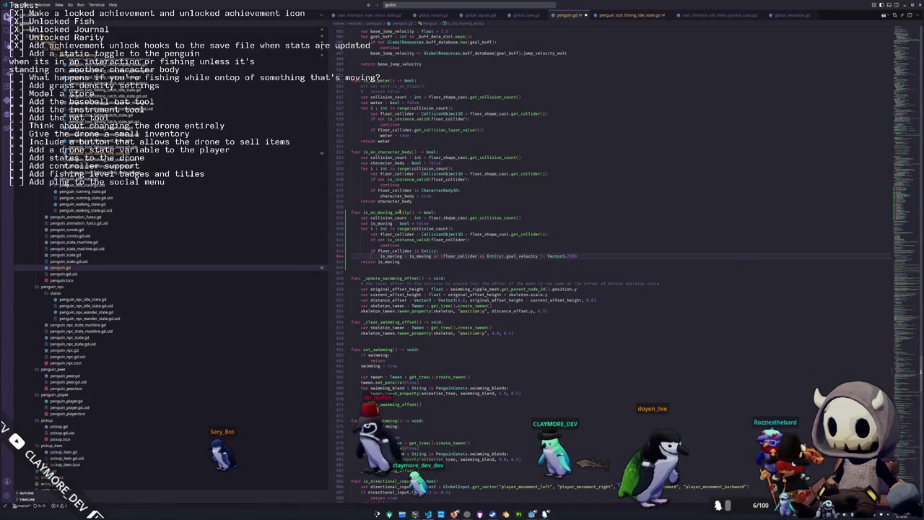
ctrl+click(494, 256)
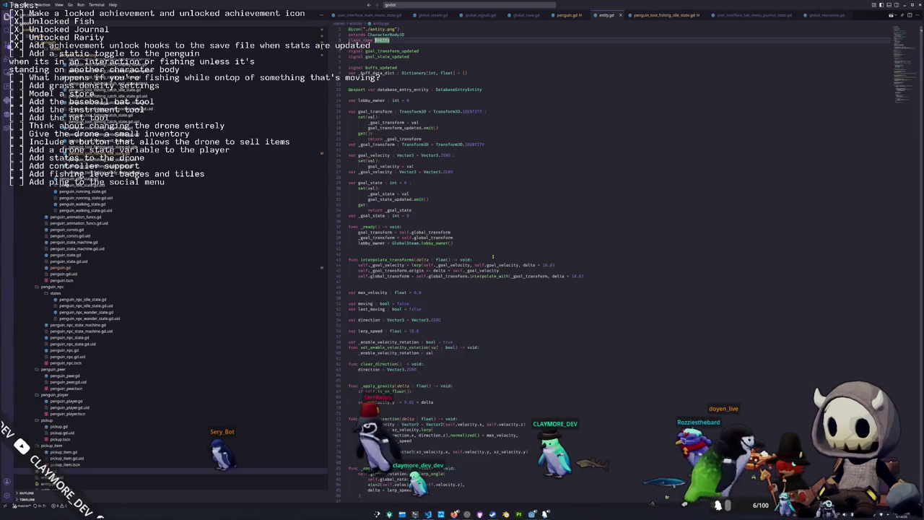
Find _goal_velocity in entity.gd and make room above func _ready.
double_click(372, 155)
scroll(371, 150, down, 4)
double_click(387, 204)
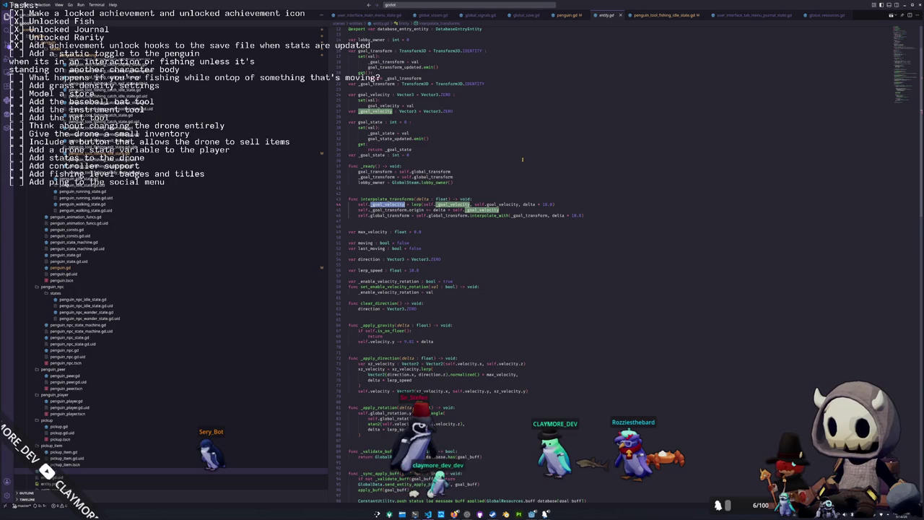
scroll(522, 160, down, 5)
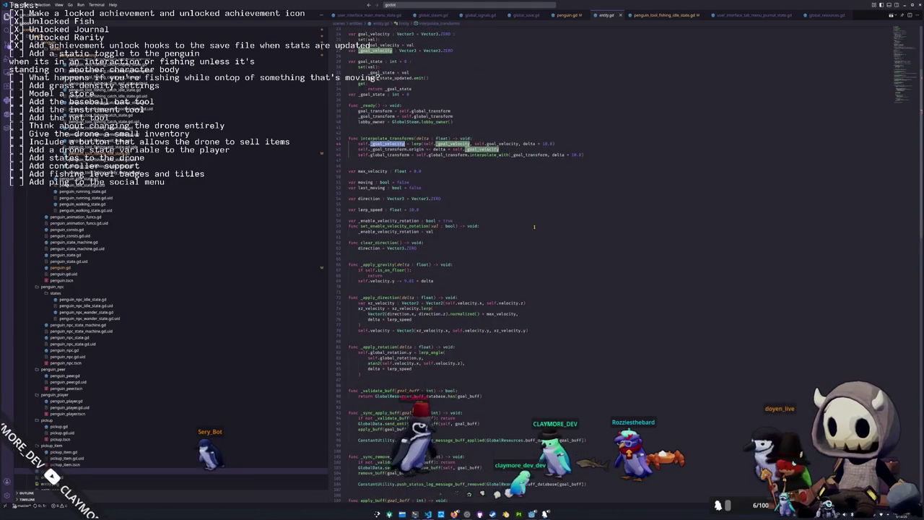
scroll(535, 226, down, 15)
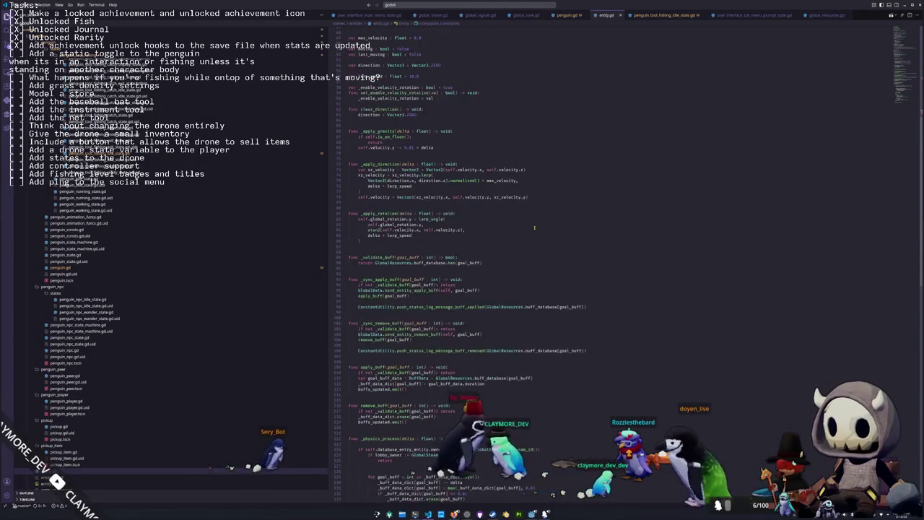
scroll(538, 231, up, 15)
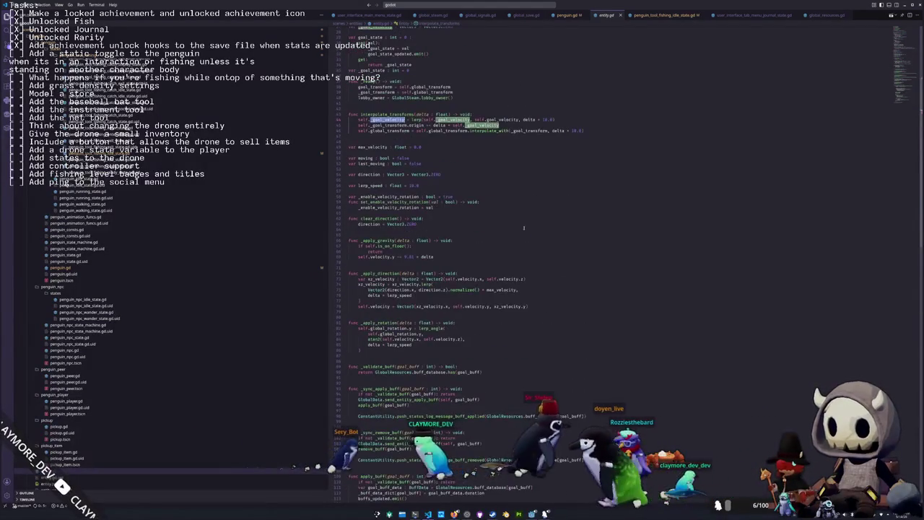
scroll(385, 186, up, 4)
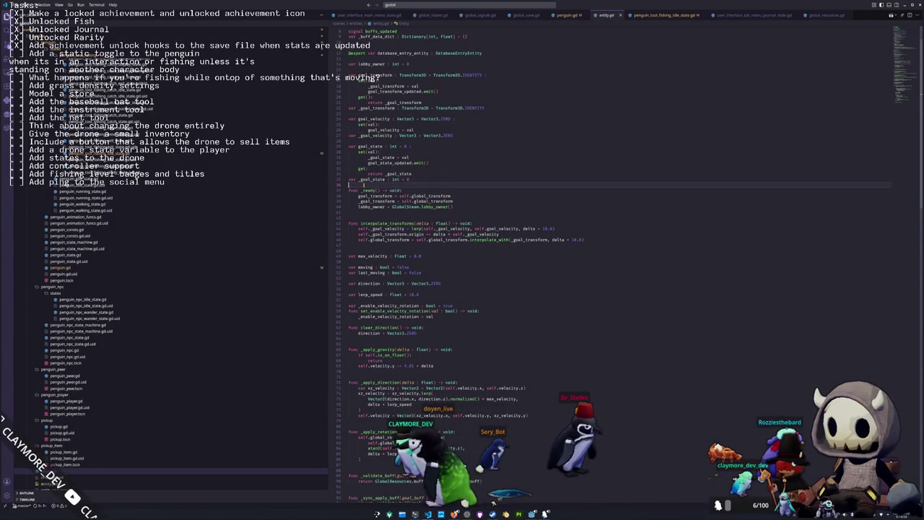
click(364, 185)
key(Return)
key(Return)
Add 'func get_current_goal_velocity() -> Vector3' returning _goal_velocity to entity.gd.
text(func get_ge)
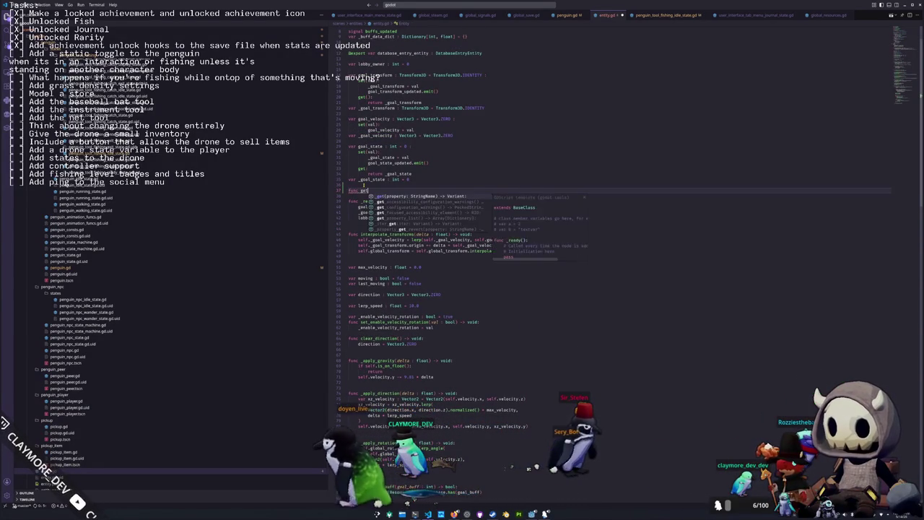
key(BackSpace)
key(BackSpace)
text(curren)
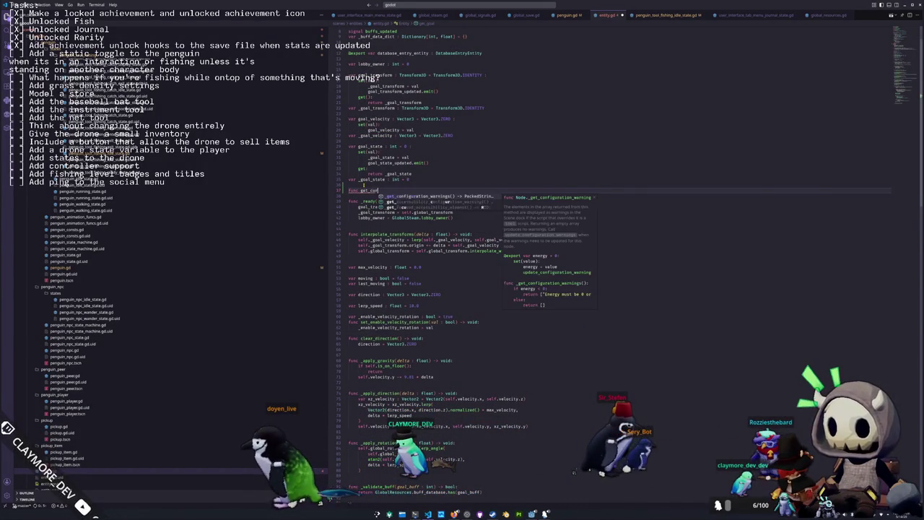
text(t_goal_velocity()
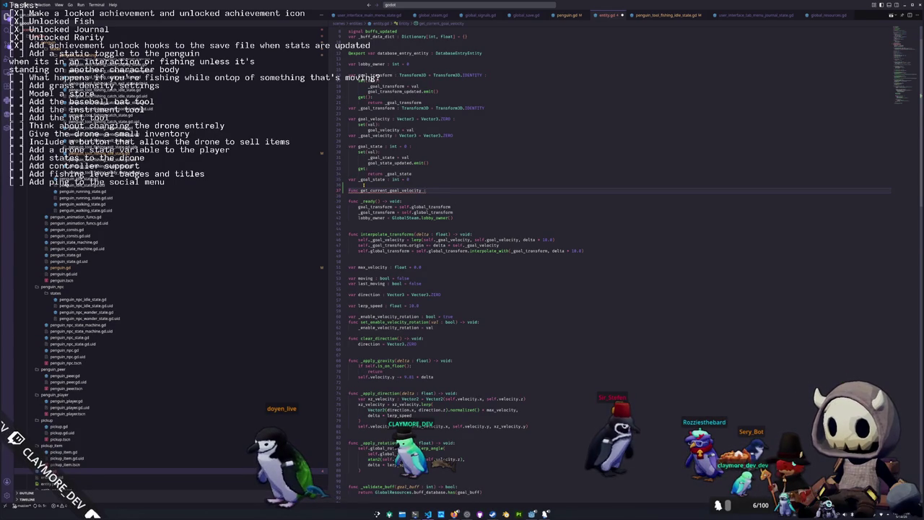
text(Vec)
key(BackSpace)
key(BackSpace)
key(BackSpace)
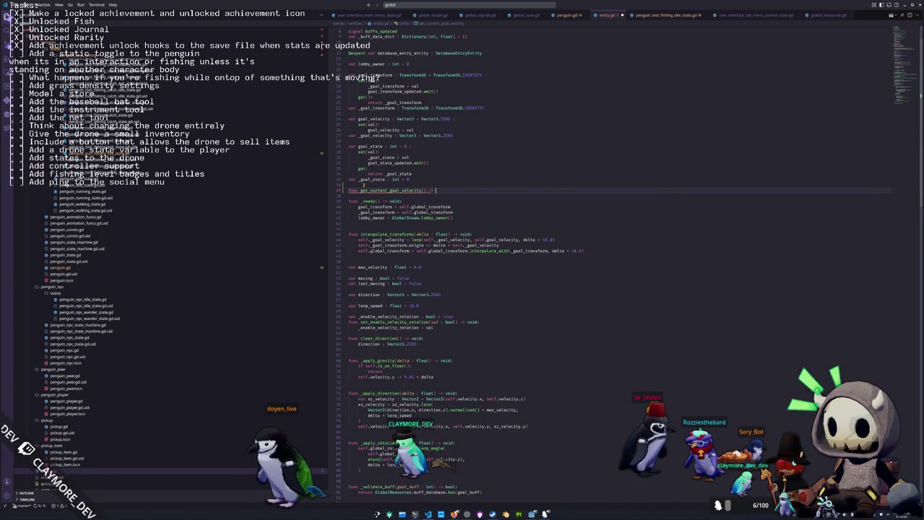
text(Vector3:)
key(Return)
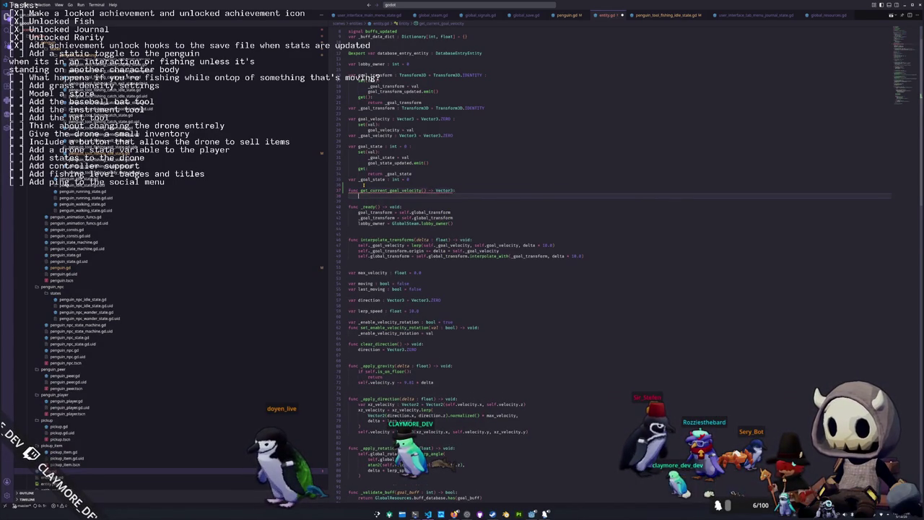
text(return _goal_)
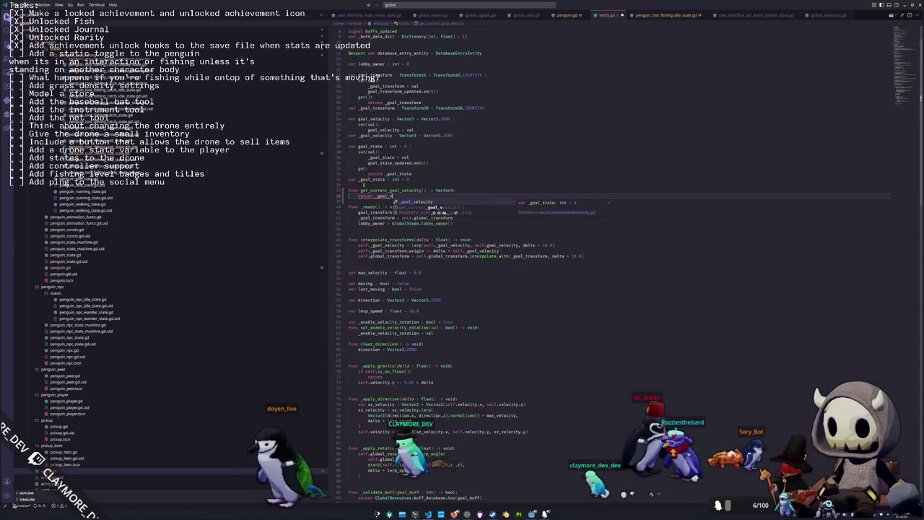
key(Return)
click(363, 185)
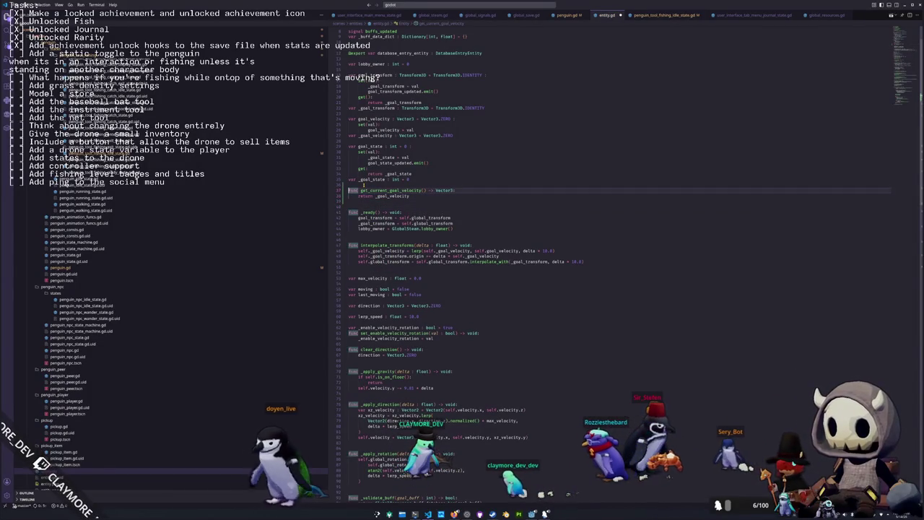
key(Return)
key(Down)
key(Down)
key(Down)
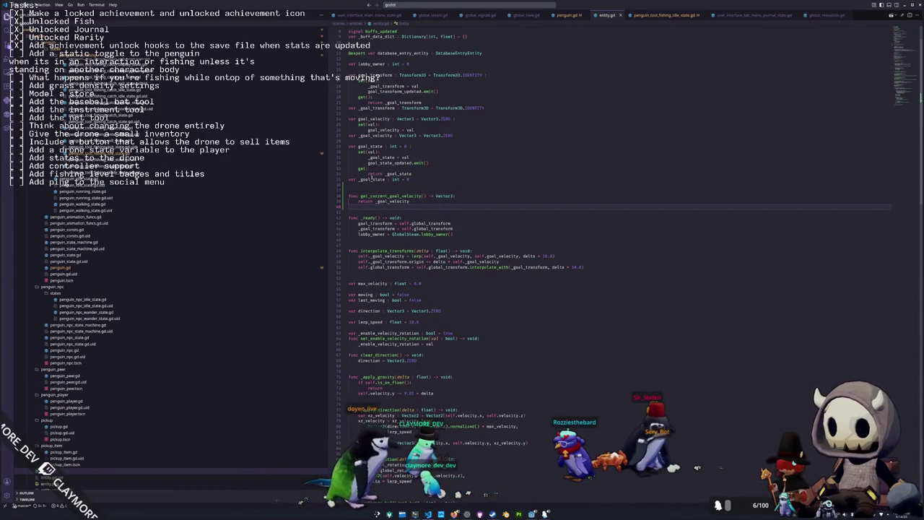
click(668, 14)
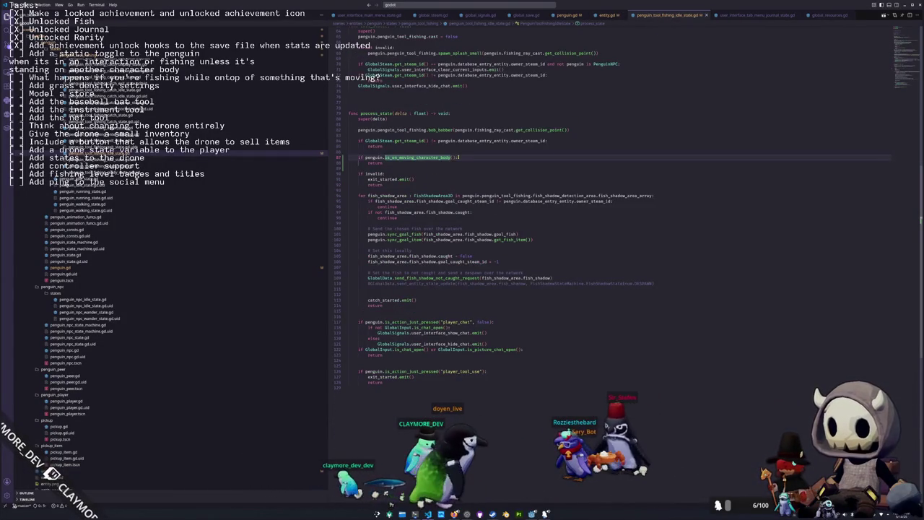
Change the fishing idle state's call to is_on_moving_entity.
double_click(415, 156)
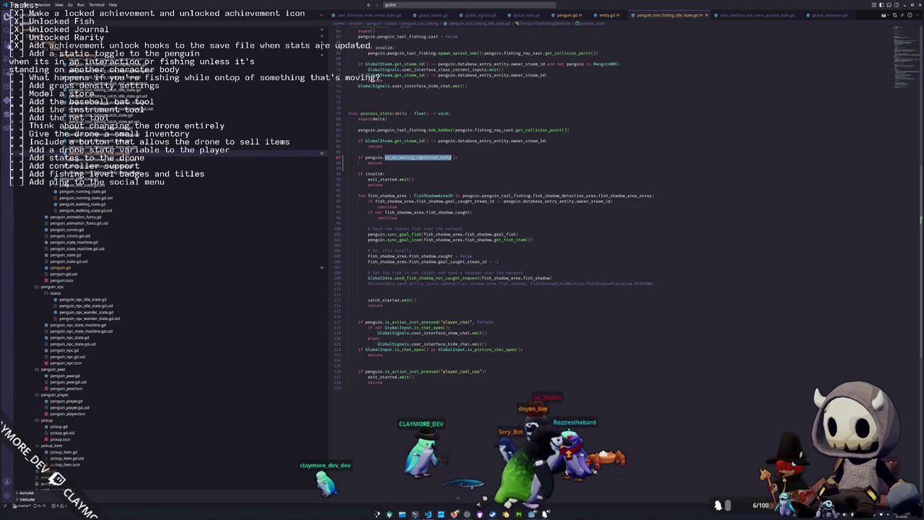
text(is_o)
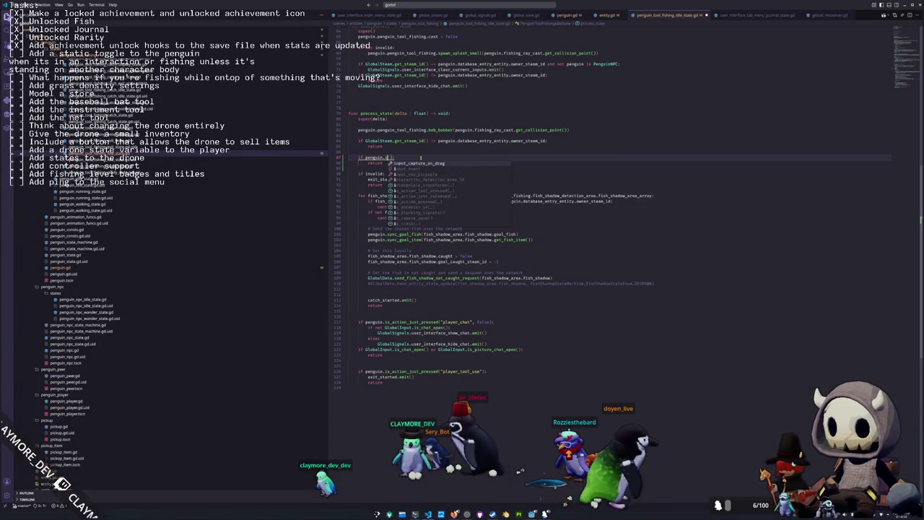
text(n_m)
key(Return)
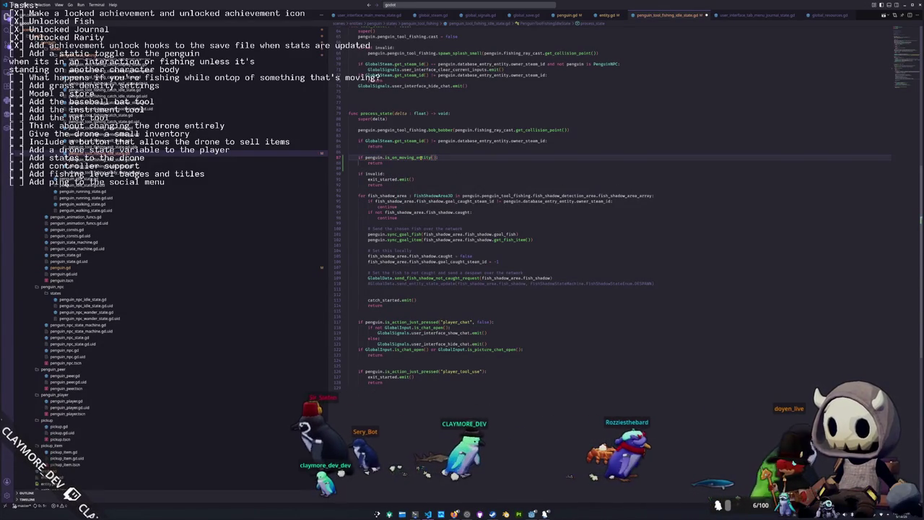
In is_on_moving_entity, compare get_current_goal_velocity() instead of goal_velocity.
ctrl+click(413, 157)
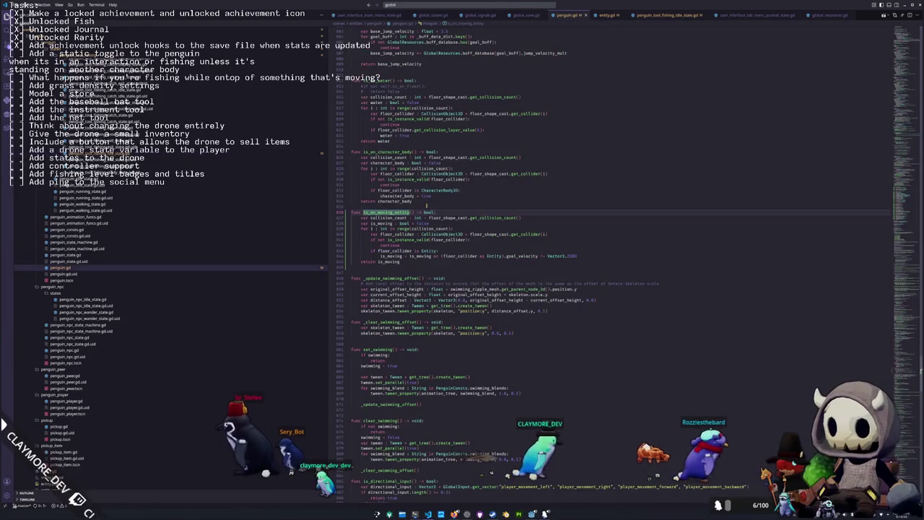
double_click(571, 255)
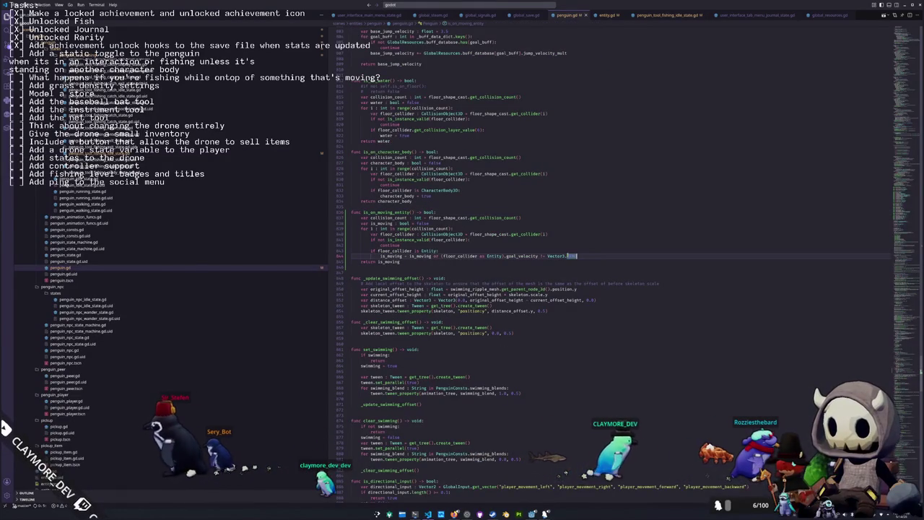
text(get_ch)
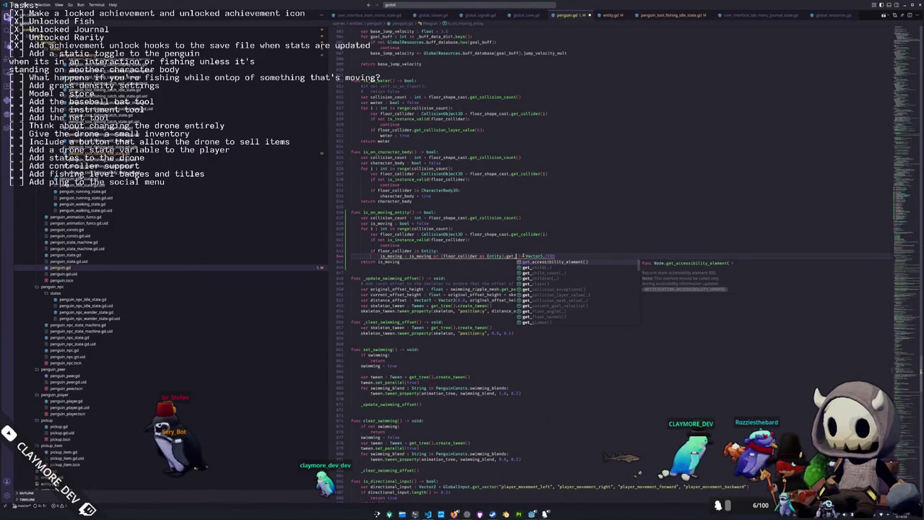
key(BackSpace)
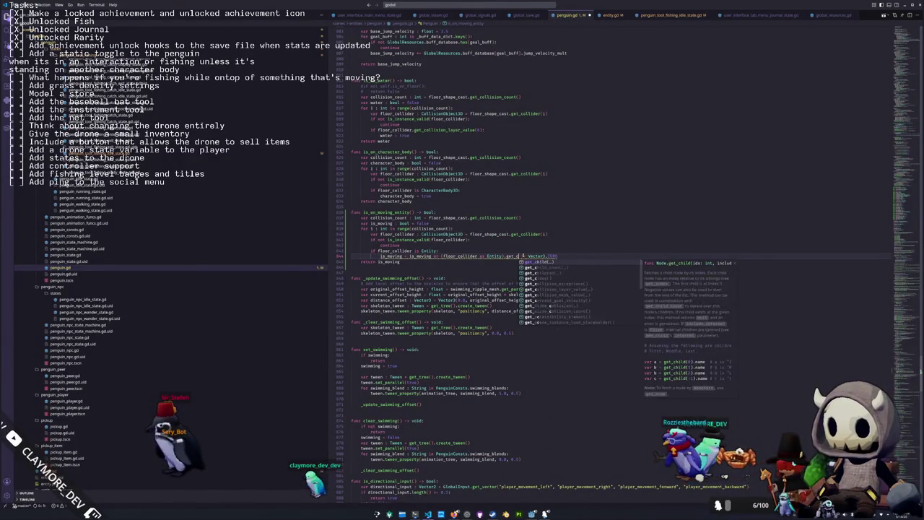
text(urr)
key(Return)
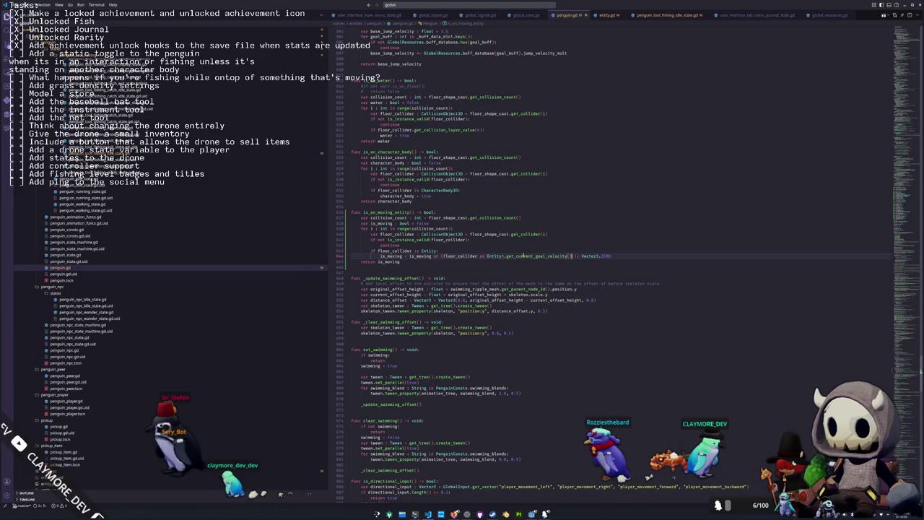
key(Down)
key(Down)
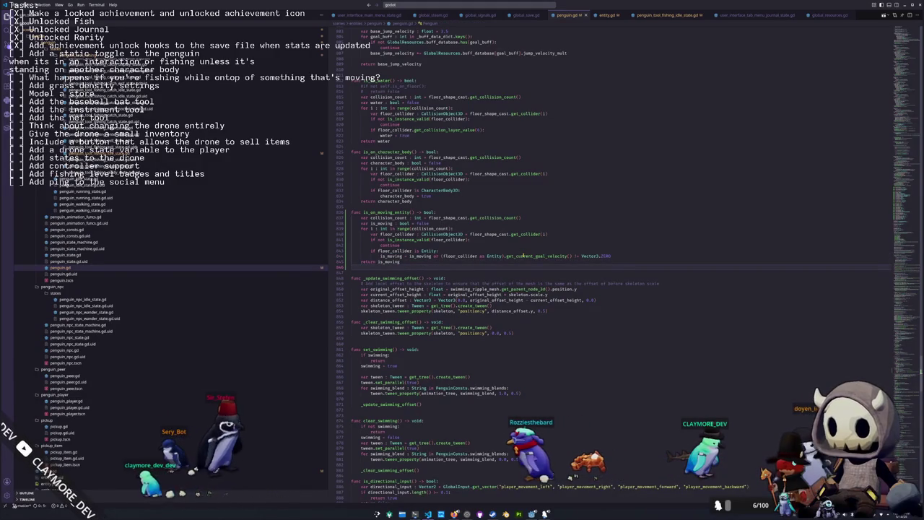
key(ctrl+Tab)
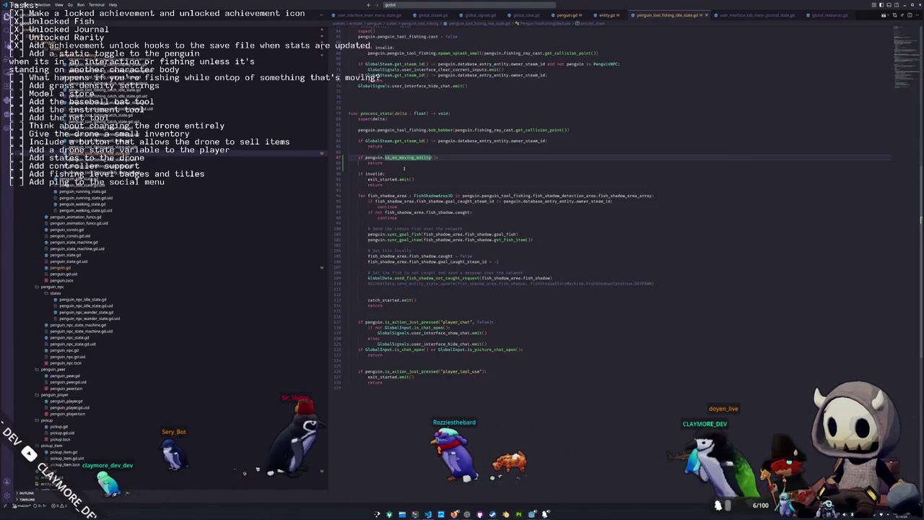
Emit exit_started under the is_on_moving_entity check in the fishing idle state and copy the block.
drag(385, 174, 413, 179)
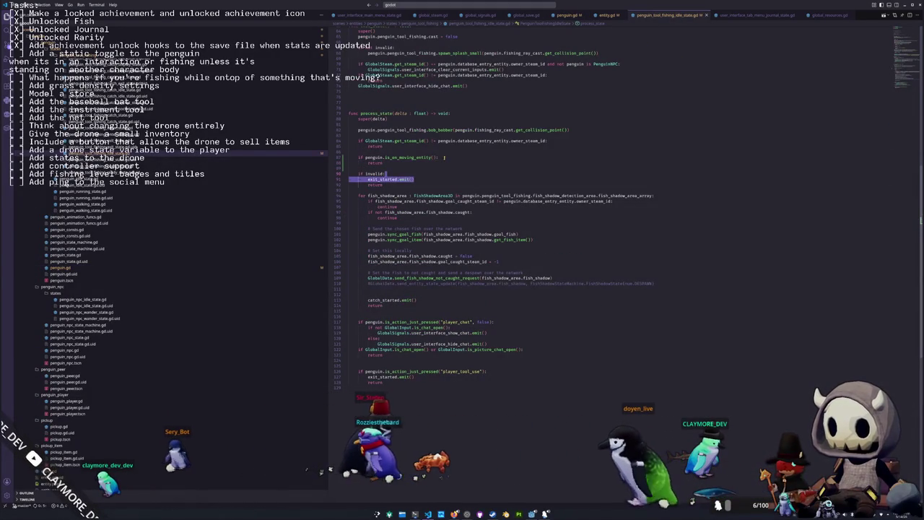
key(ctrl+c)
click(444, 157)
key(ctrl+v)
scroll(159, 186, up, 2)
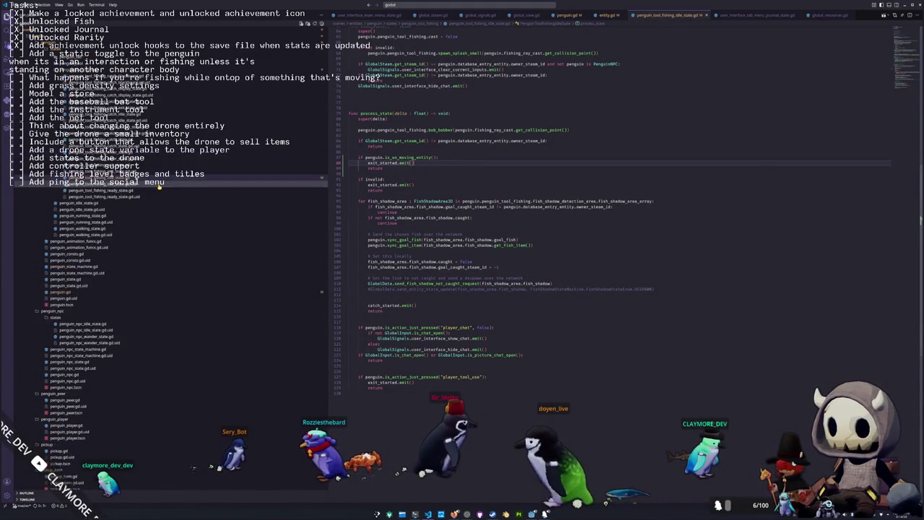
scroll(158, 186, up, 1)
drag(384, 169, 345, 152)
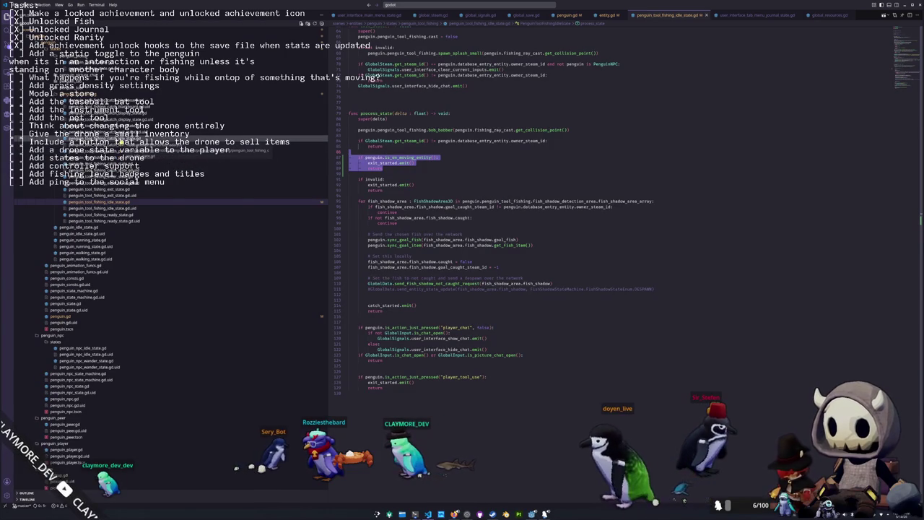
Paste the moving-entity exit block into process_state of penguin_tool_fishing_catch_idle_state.gd.
click(101, 139)
scroll(359, 265, down, 5)
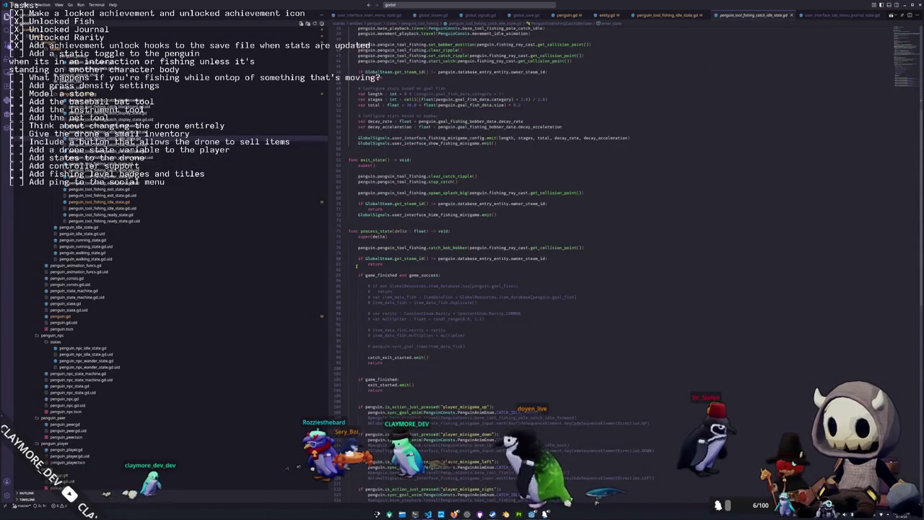
scroll(358, 265, down, 2)
click(362, 184)
key(ctrl+v)
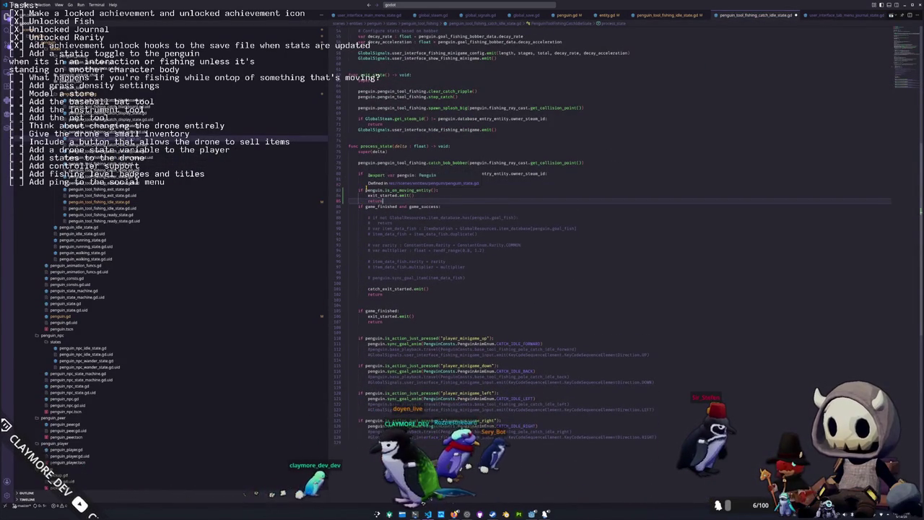
key(Return)
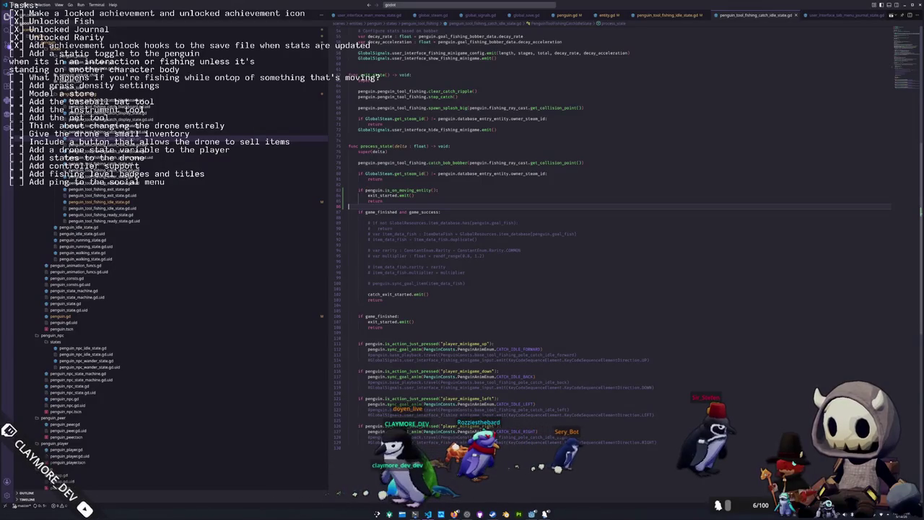
key(alt+Tab)
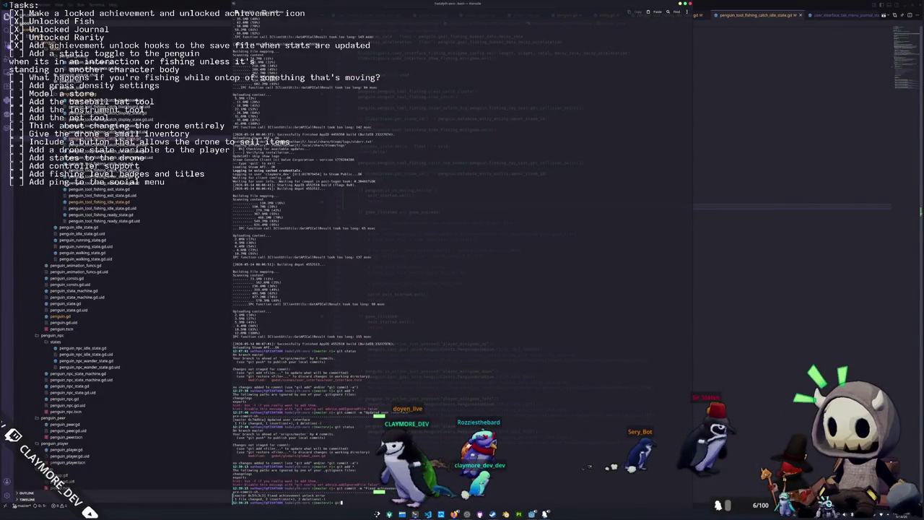
Review git status, stage everything with git add ., and commit 'Cancel fishing if on a moving entity'.
key(Return)
text(git add )
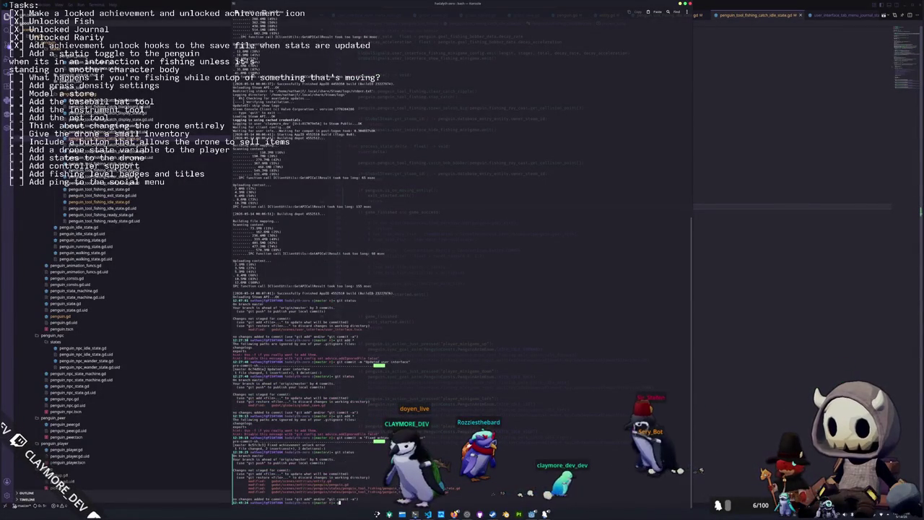
text(.)
key(Return)
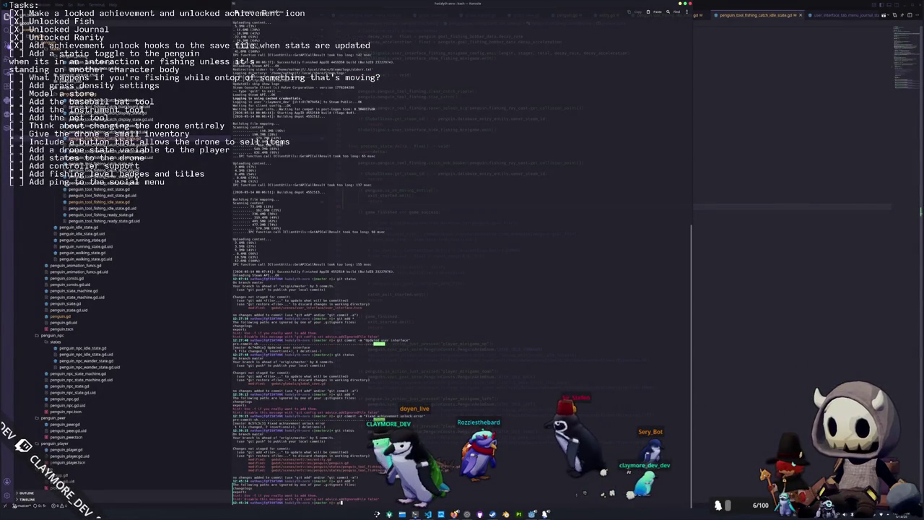
text(it)
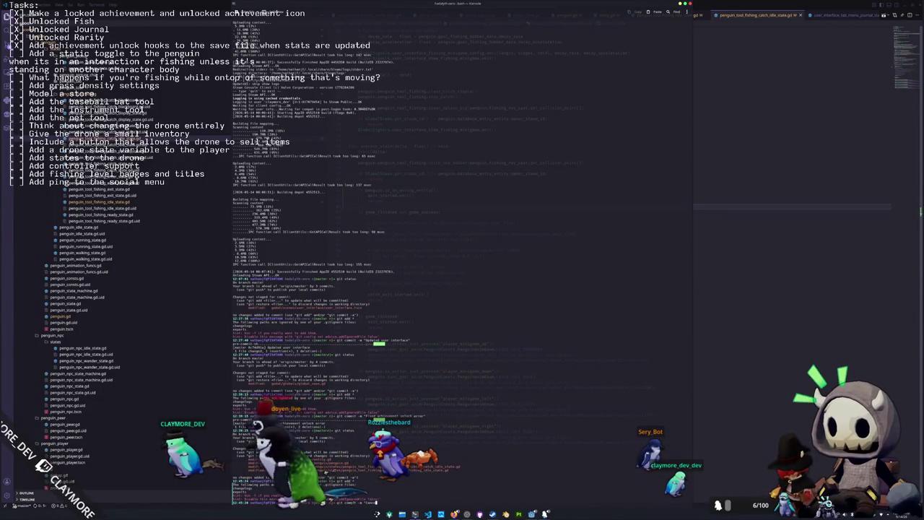
text(shing if on a )
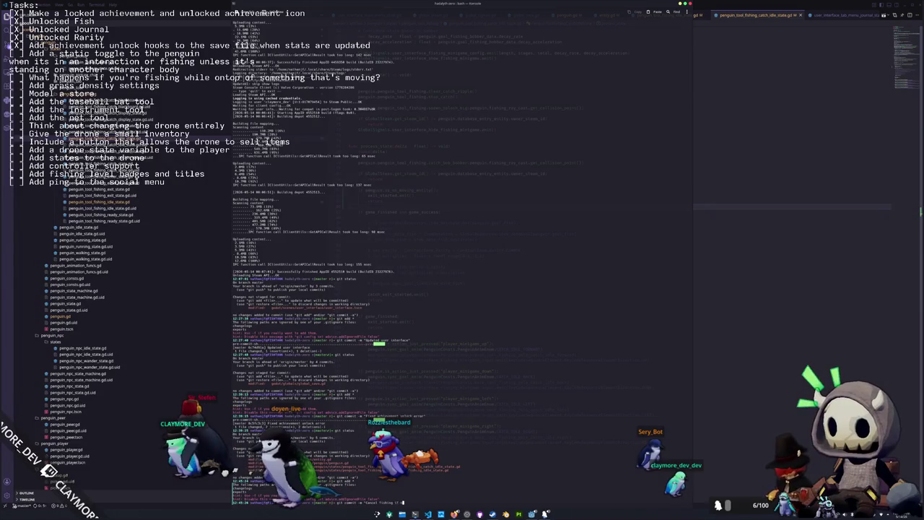
text(moving ob)
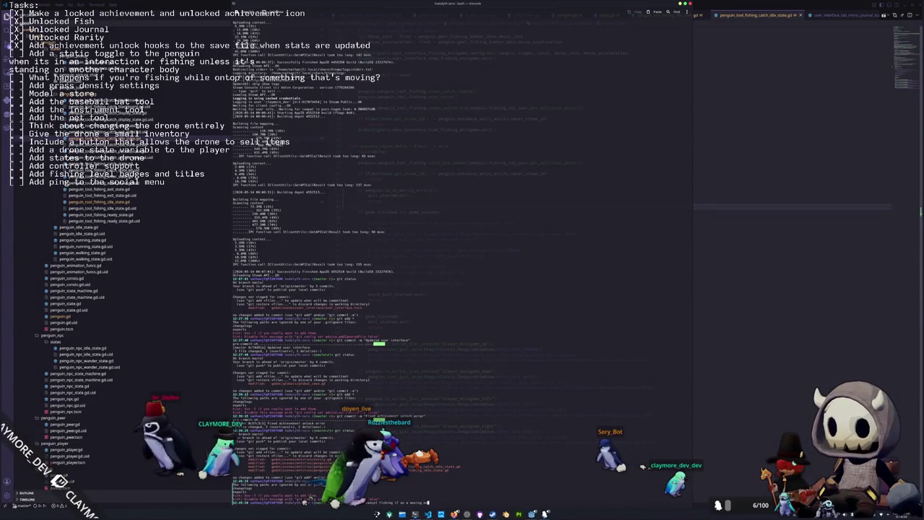
key(Return)
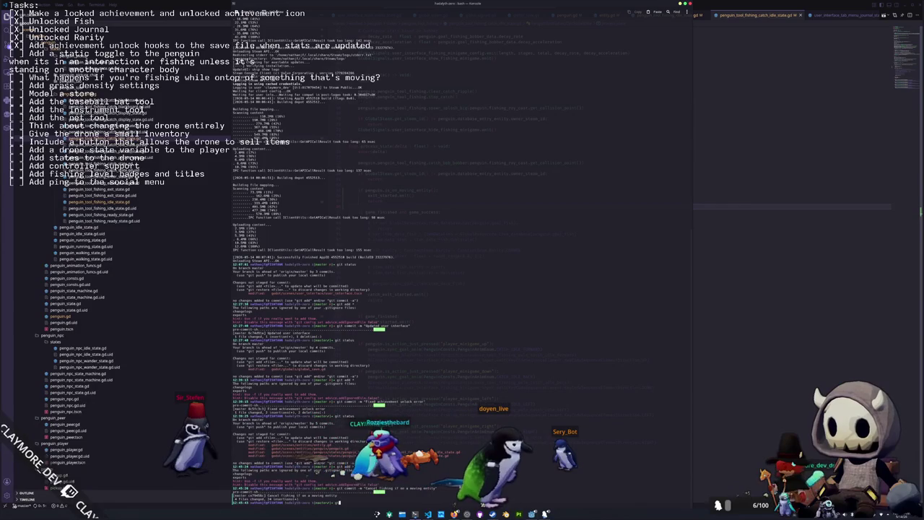
key(alt+Tab)
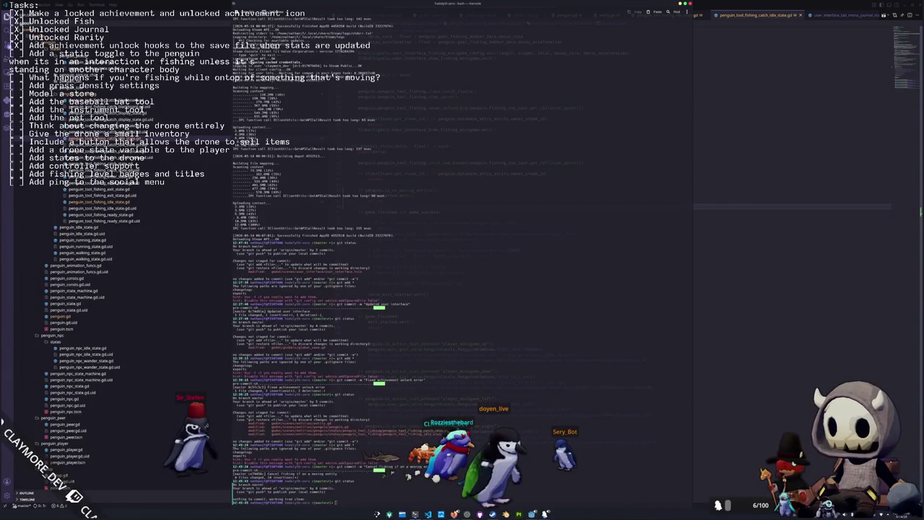
click(409, 336)
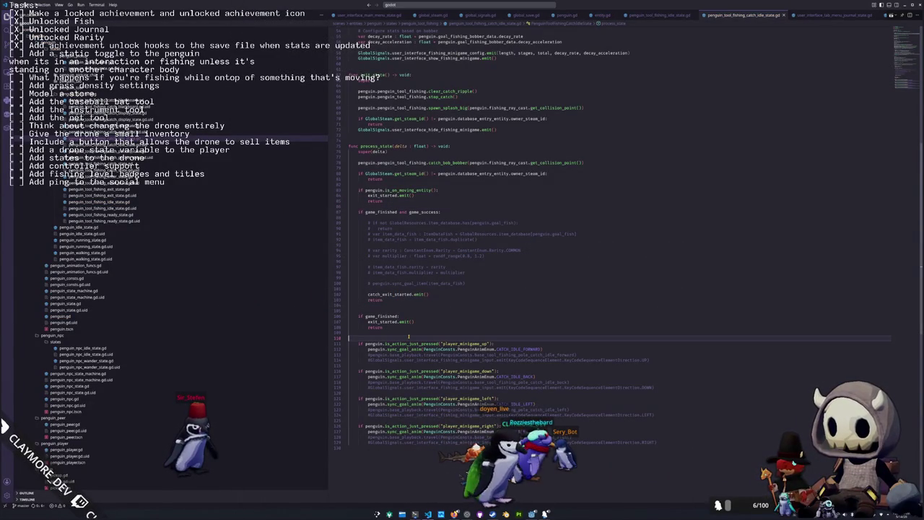
Append "You can't" to the moving-entity fishing task line in the OBS task list text.
scroll(409, 336, up, 10)
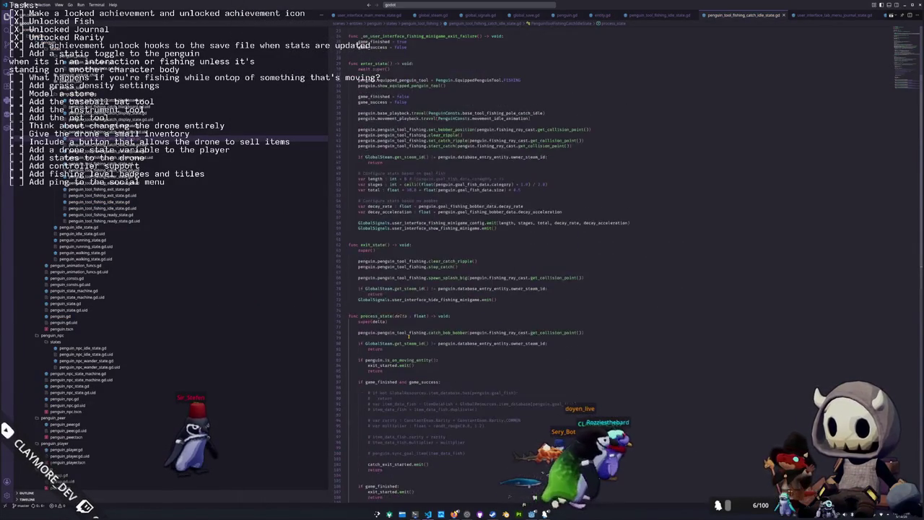
scroll(413, 303, up, 3)
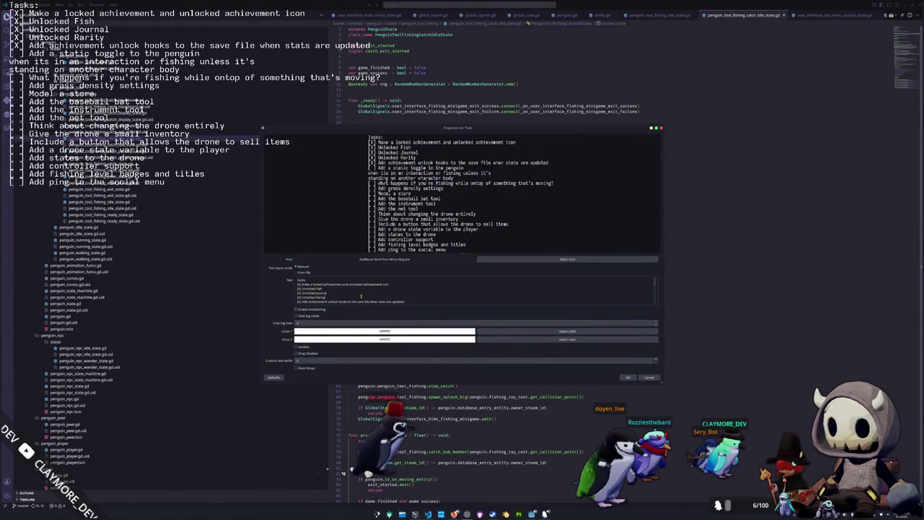
scroll(361, 296, down, 1)
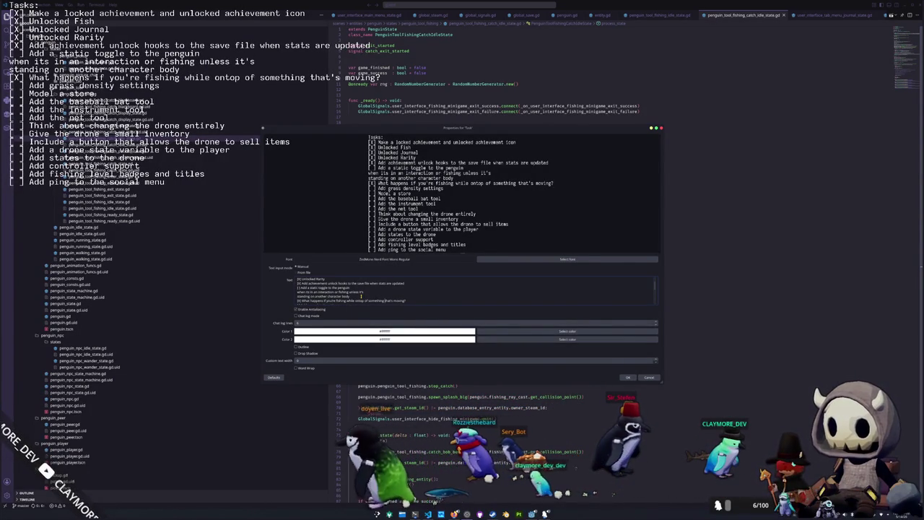
key(Return)
text(You can)
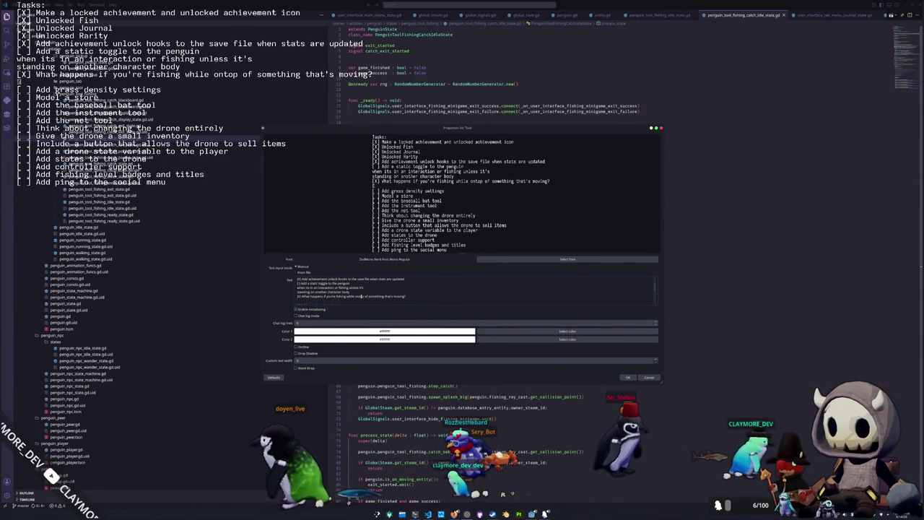
text('t)
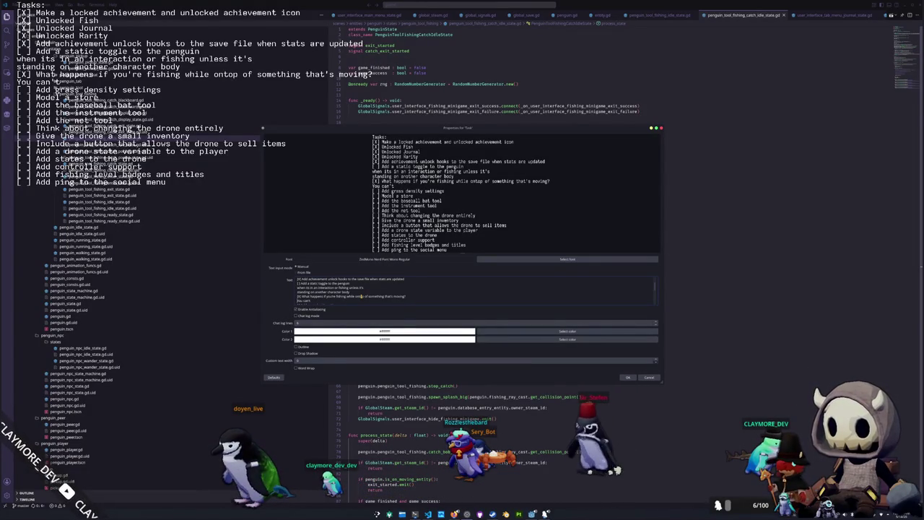
key(Home)
key(BackSpace)
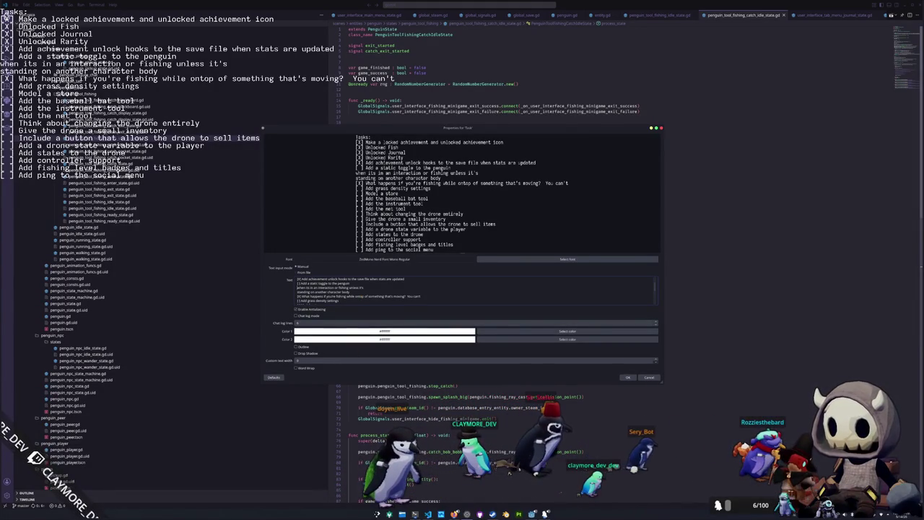
key(alt+Tab)
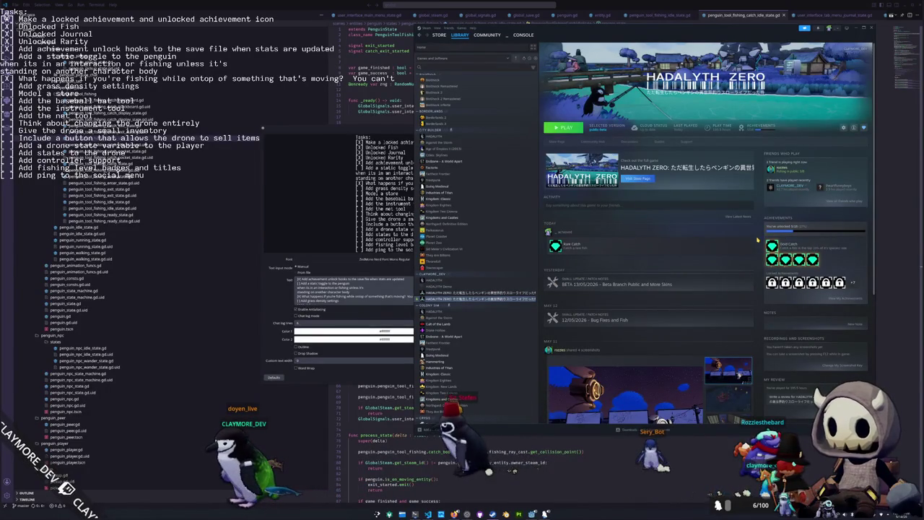
Open the Properties of HADALYTH ZERO from its Steam library page.
scroll(757, 239, down, 3)
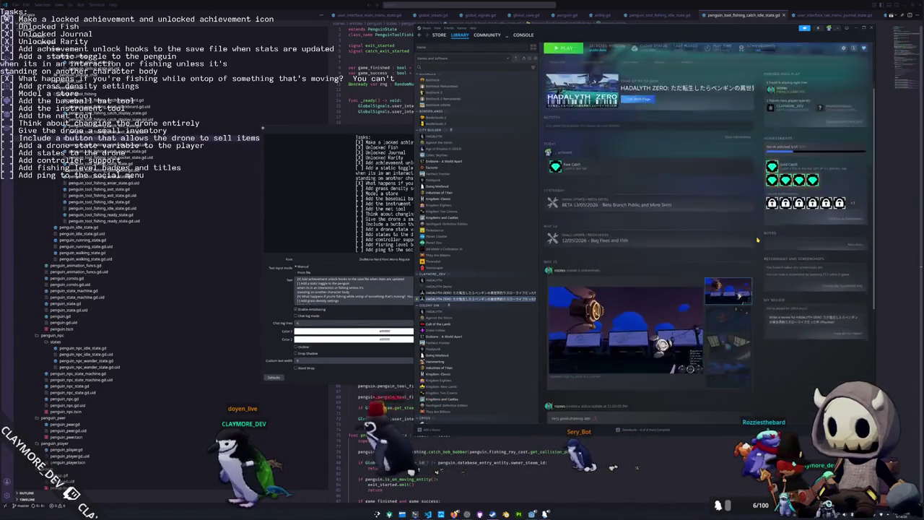
scroll(757, 239, up, 3)
scroll(757, 240, down, 2)
scroll(757, 239, down, 5)
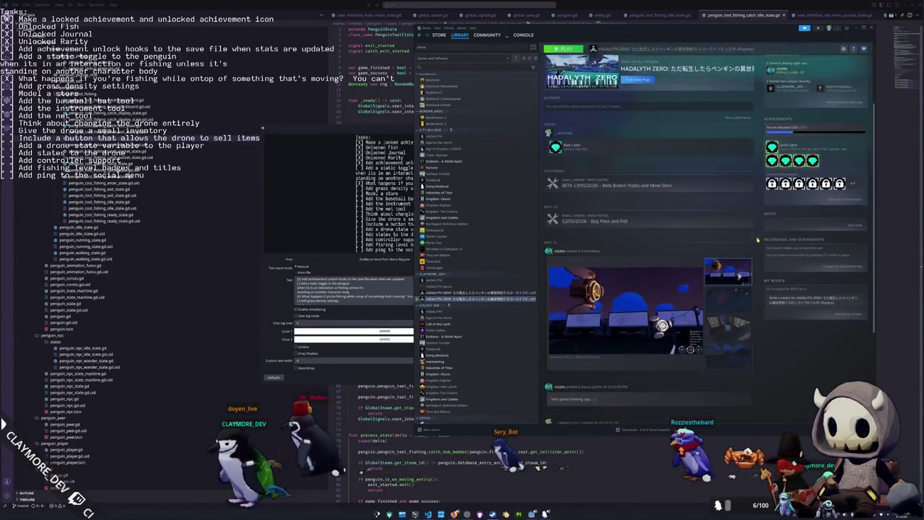
scroll(757, 239, down, 10)
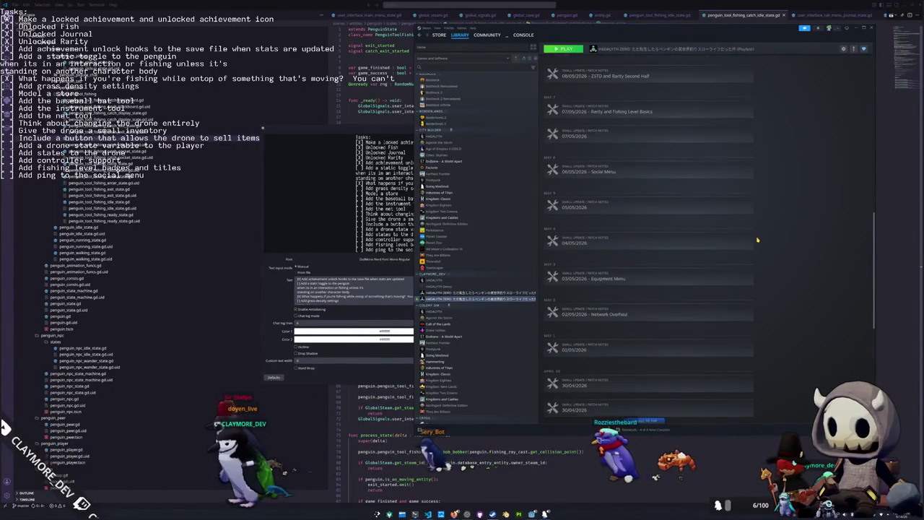
scroll(757, 240, down, 3)
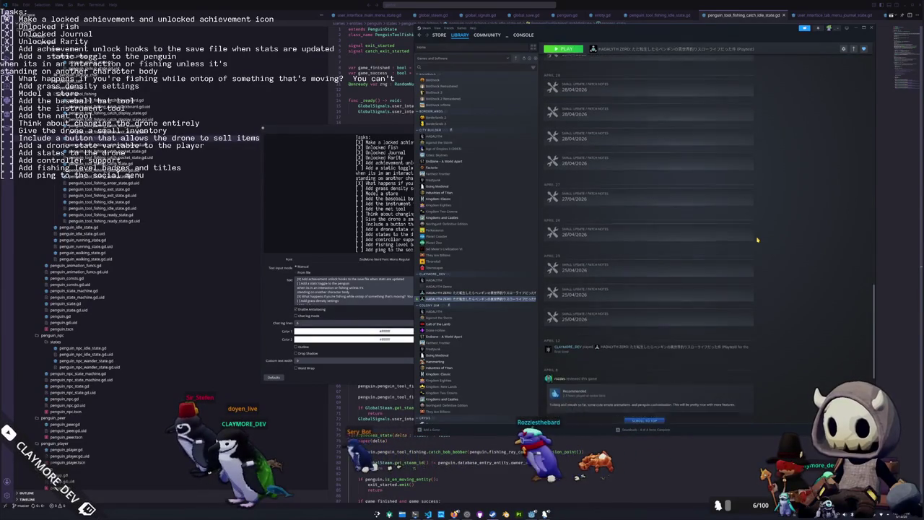
scroll(758, 240, up, 4)
scroll(757, 240, up, 15)
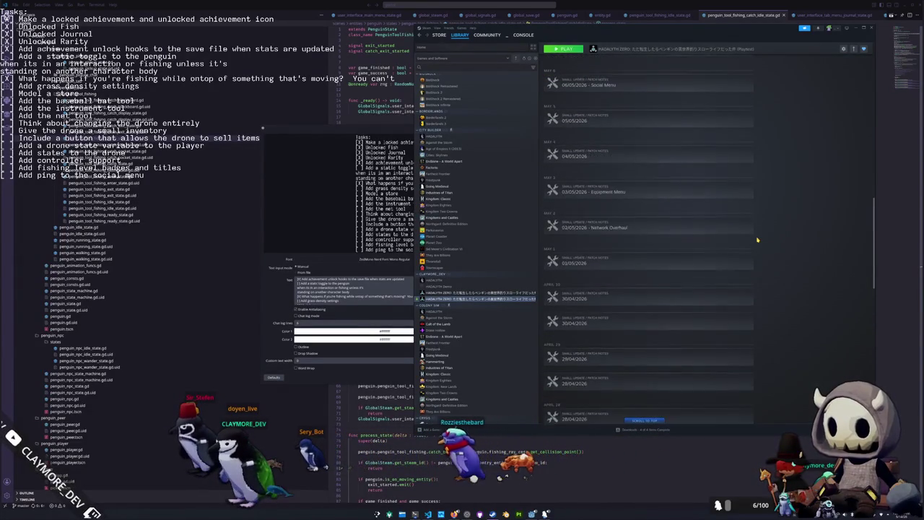
scroll(757, 240, up, 2)
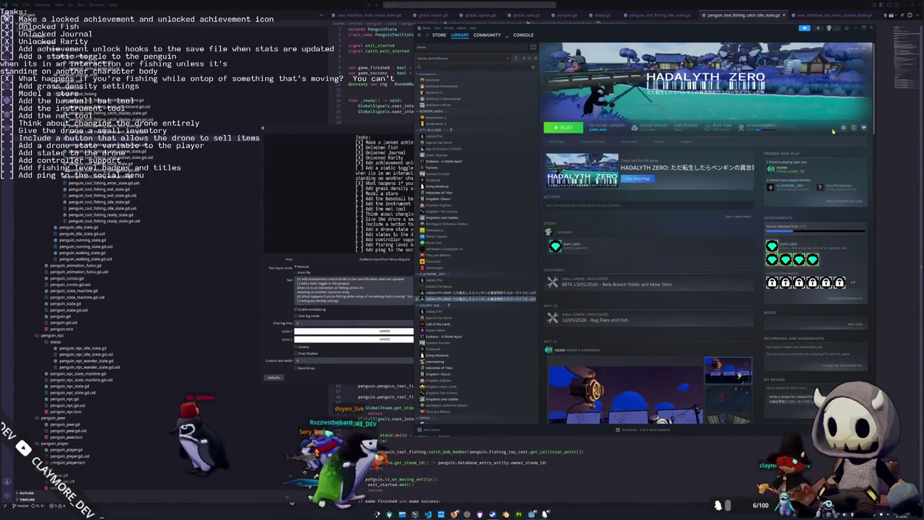
click(843, 128)
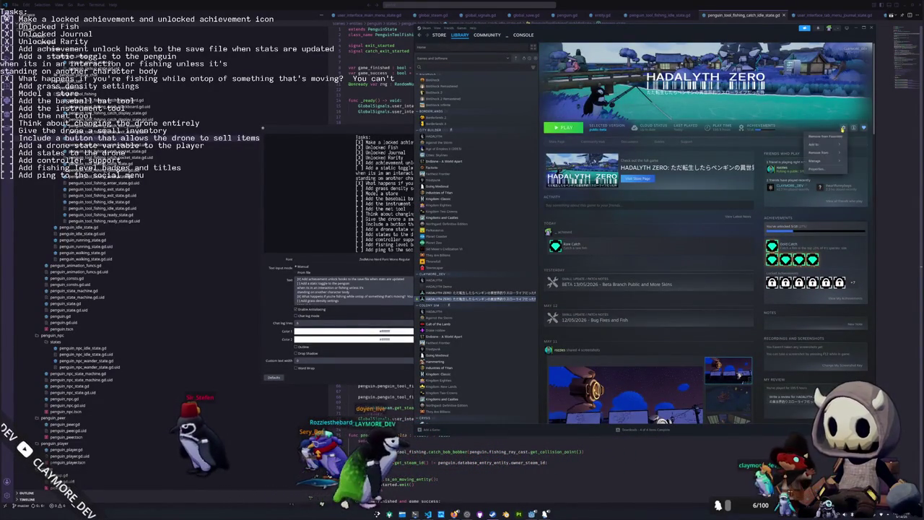
click(822, 168)
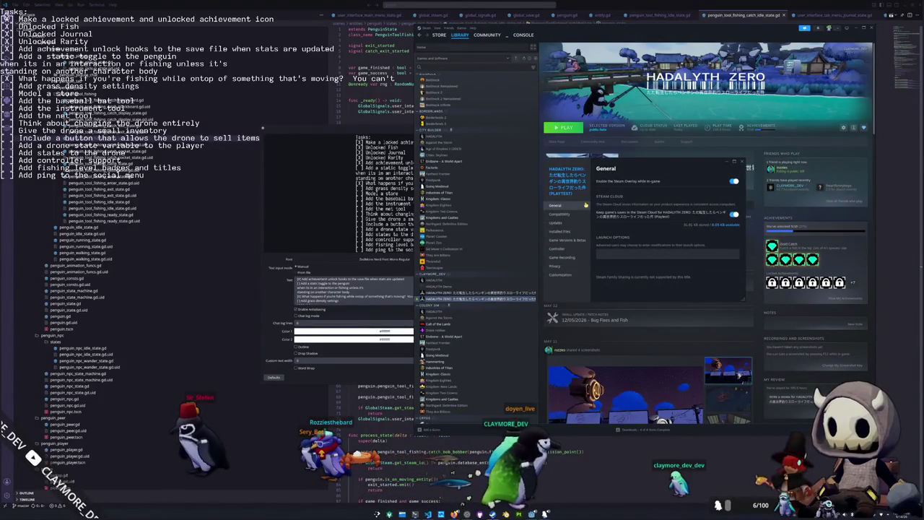
Pick a different branch in Game Versions & Betas, close Properties to update, then view friends who play.
click(567, 213)
click(566, 223)
click(564, 230)
click(567, 240)
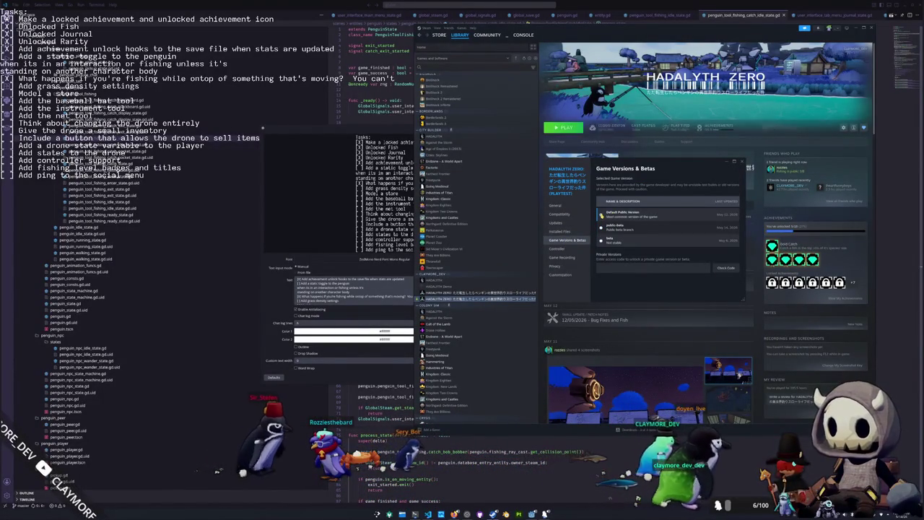
click(600, 228)
key(Escape)
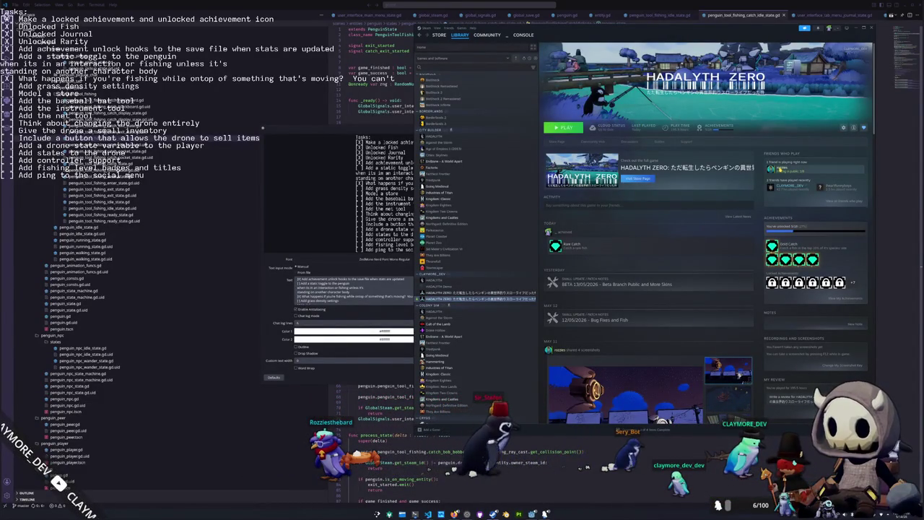
mouse_move(776, 169)
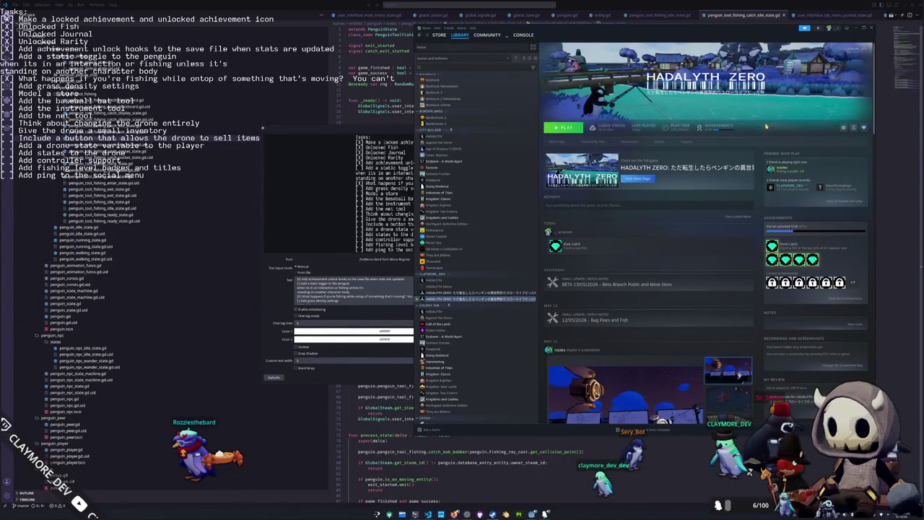
click(834, 202)
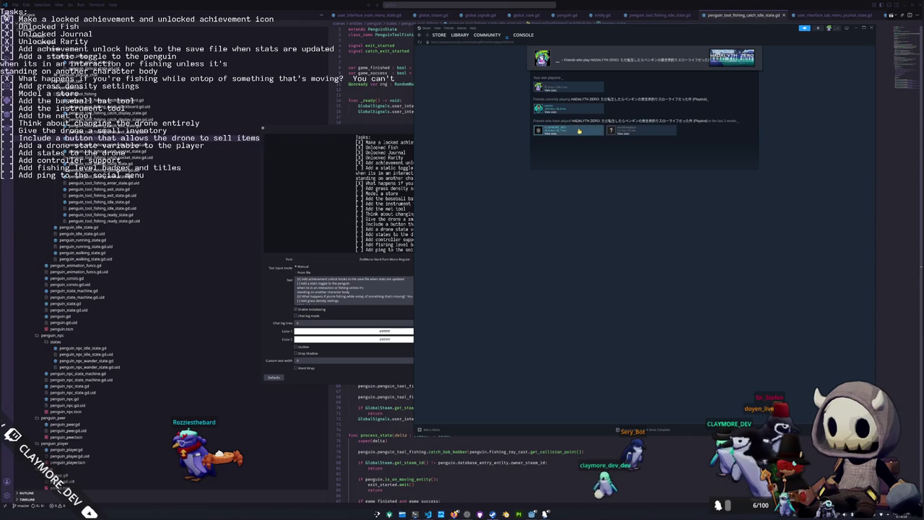
Go back from Friends who play to the library page and launch HADALYTH ZERO with PLAY.
mouse_move(566, 133)
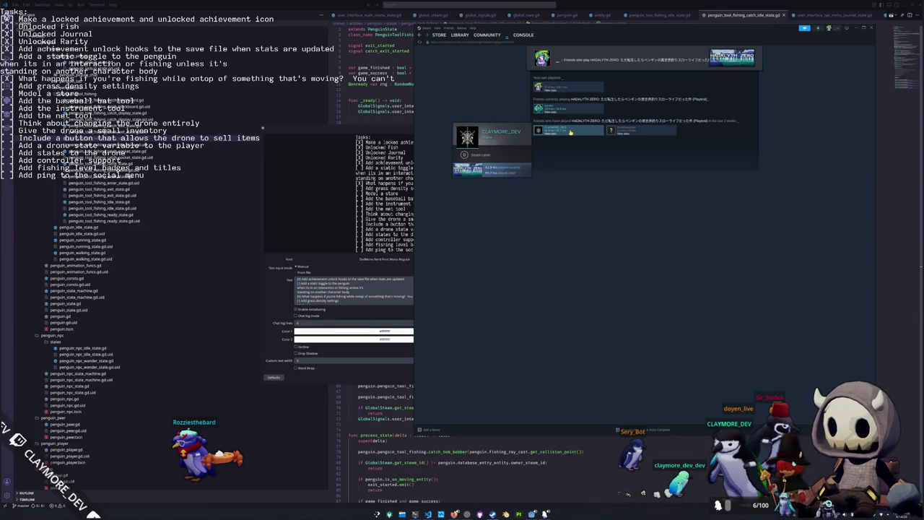
mouse_move(628, 134)
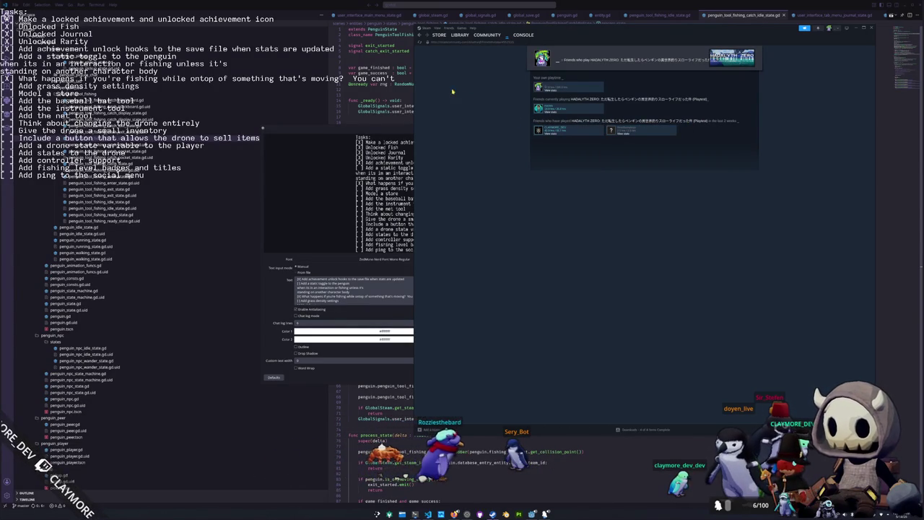
click(419, 36)
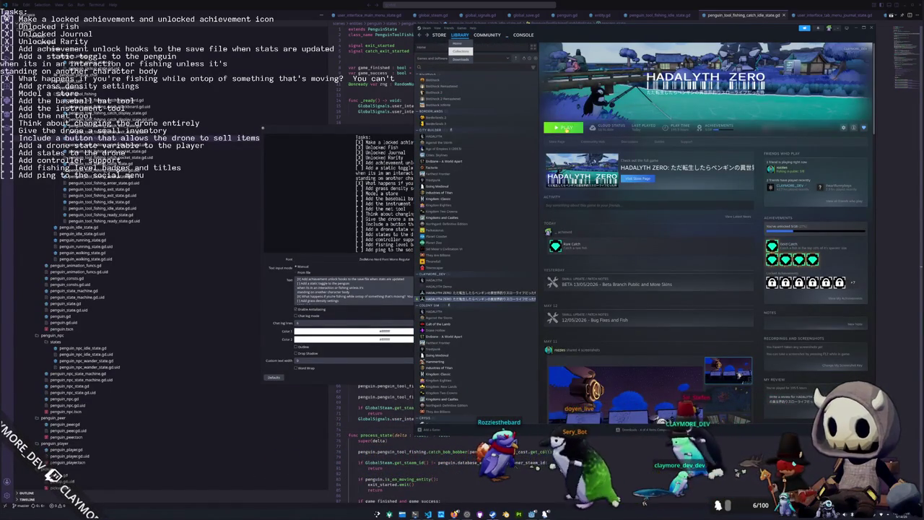
click(565, 127)
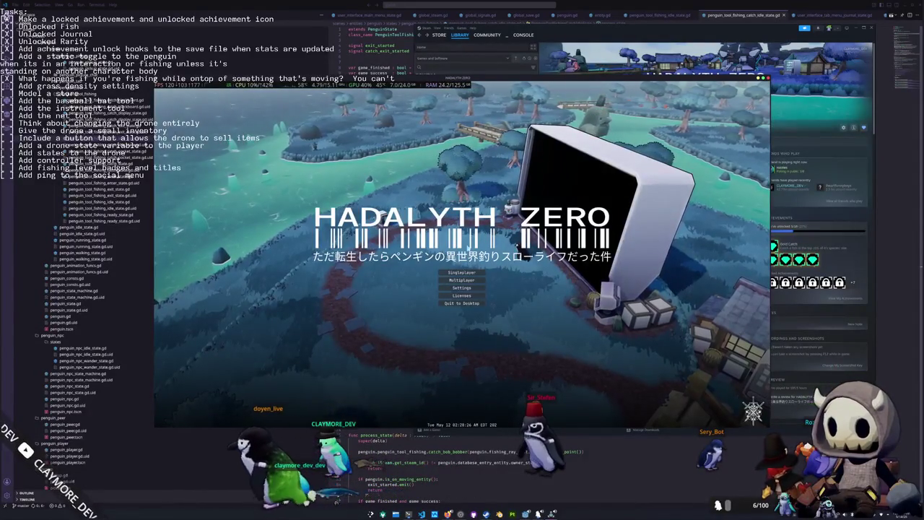
Review the Audio and Game tabs of the game's Settings.
click(463, 287)
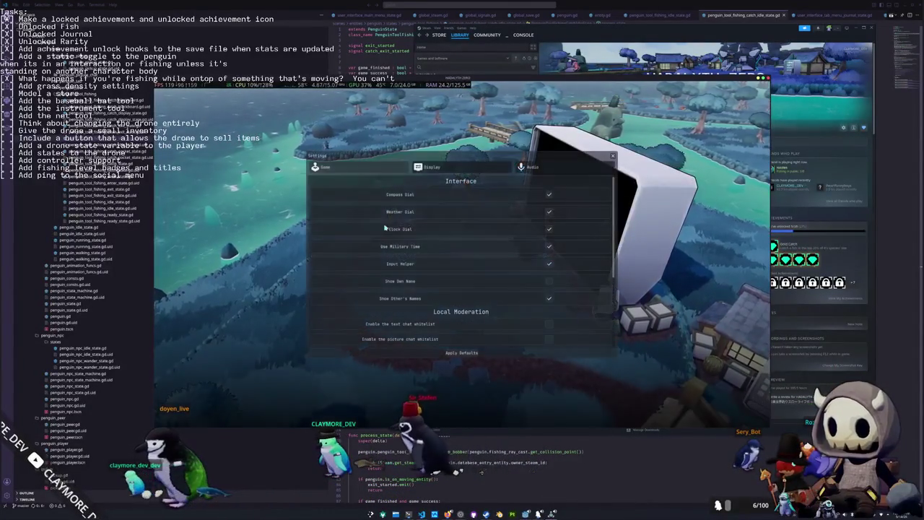
click(544, 166)
scroll(483, 253, down, 2)
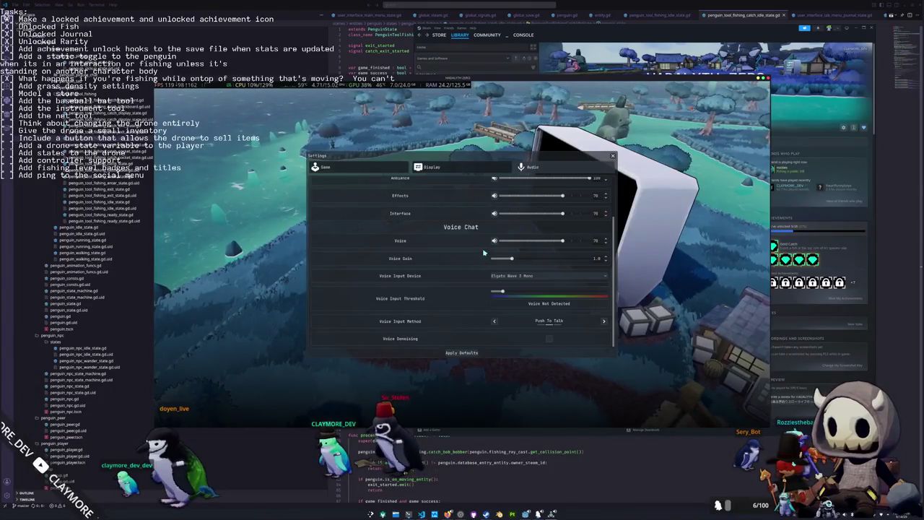
scroll(483, 252, up, 2)
click(386, 165)
scroll(474, 290, down, 5)
scroll(474, 291, up, 5)
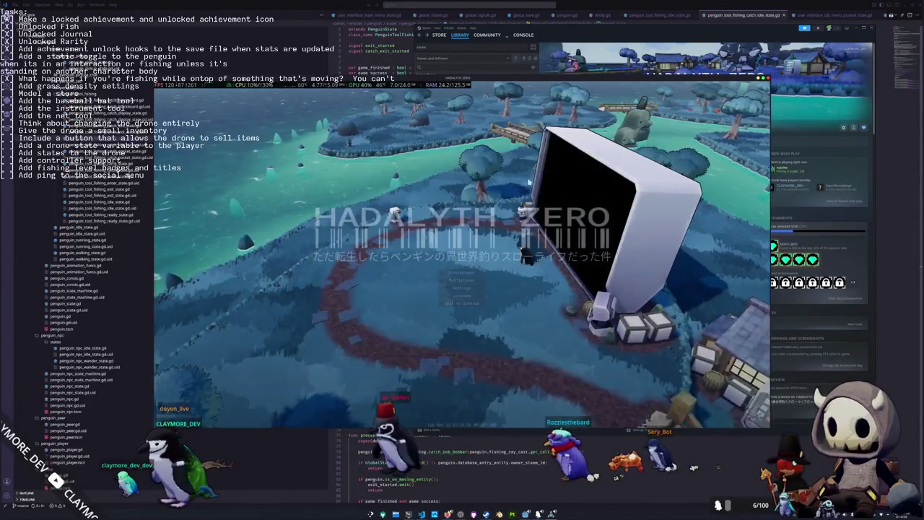
Join a Multiplayer session, check the inventory's penguin skins, then run forward.
click(463, 279)
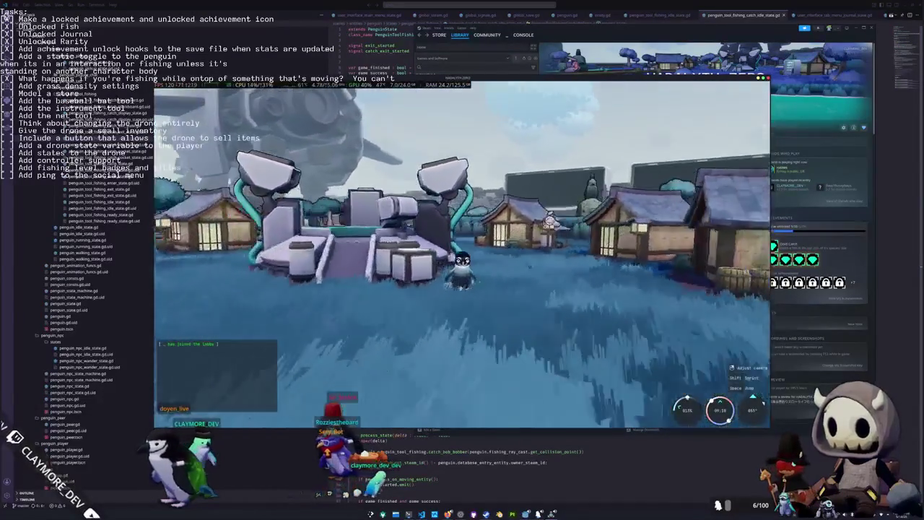
key(Tab)
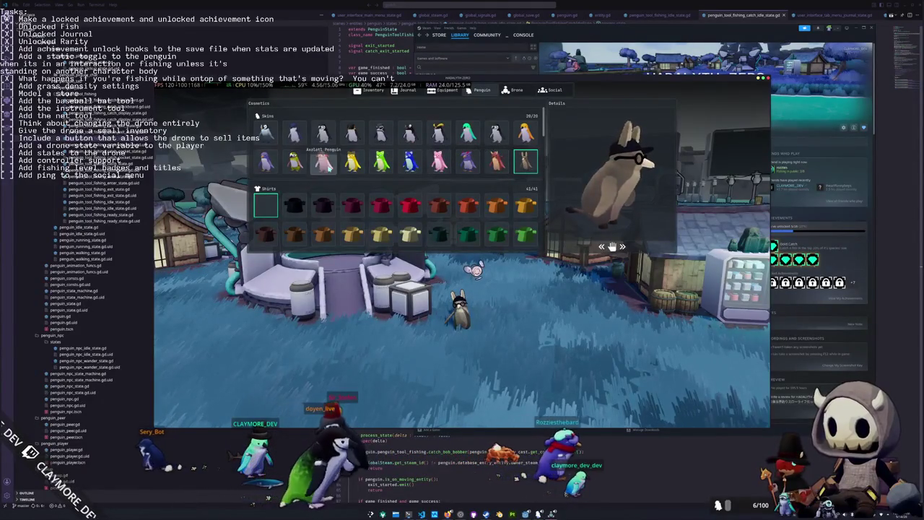
key(w)
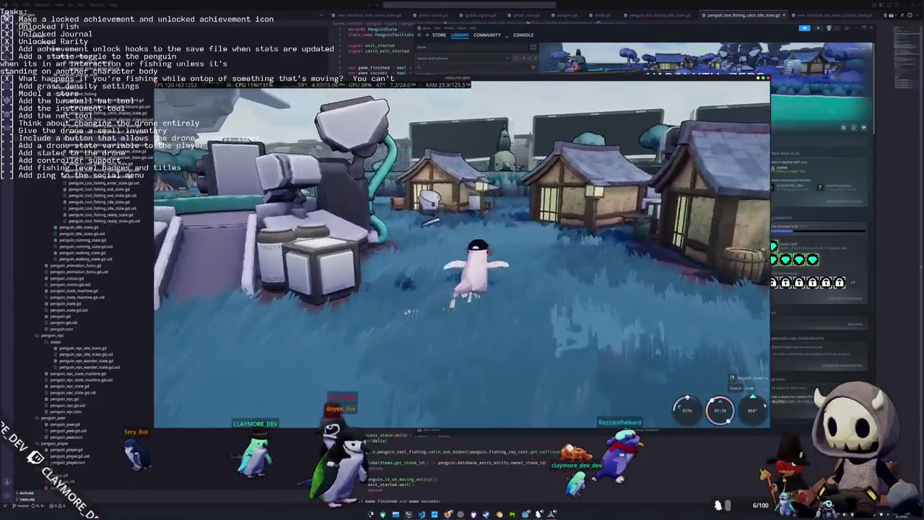
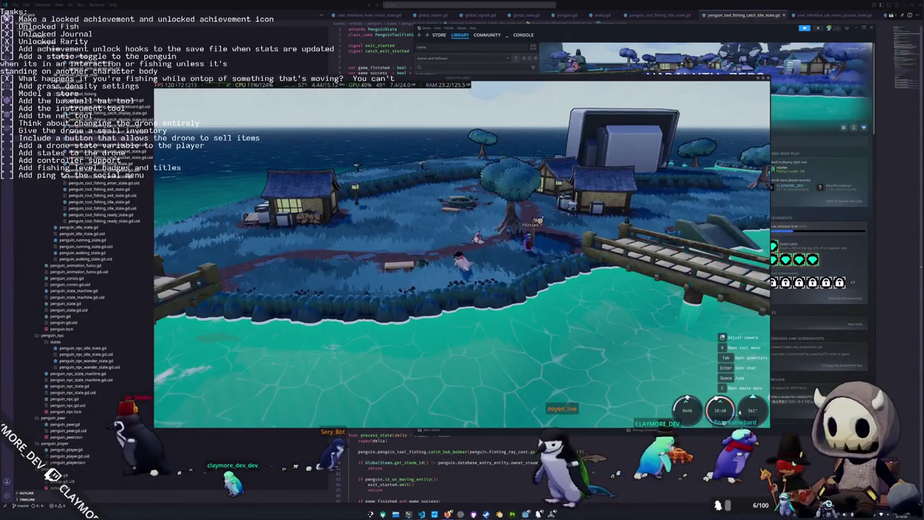
Create Steamworks achievement ACH_FISH_DOYEN_1 with display name 'Doyen' and description 'Catch the doyen fish'.
key(alt+Tab)
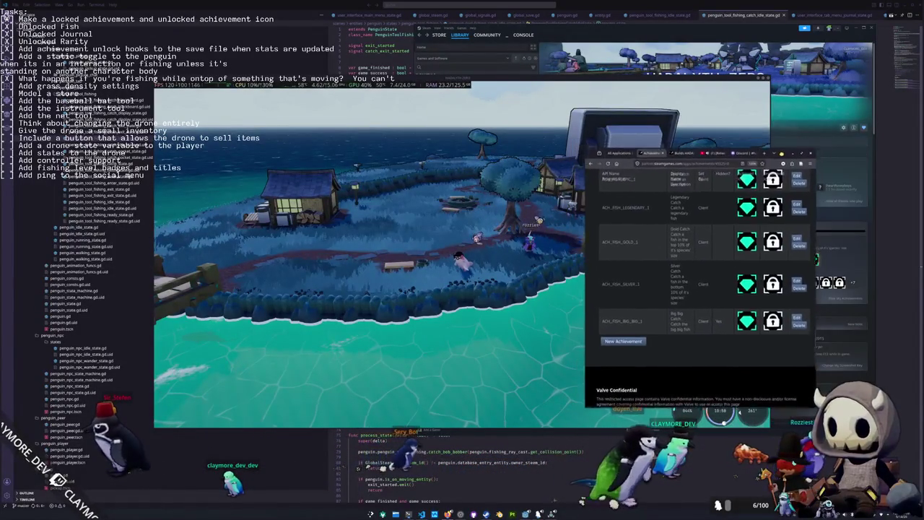
click(644, 368)
text(ACH_FISH_DOYEN_1)
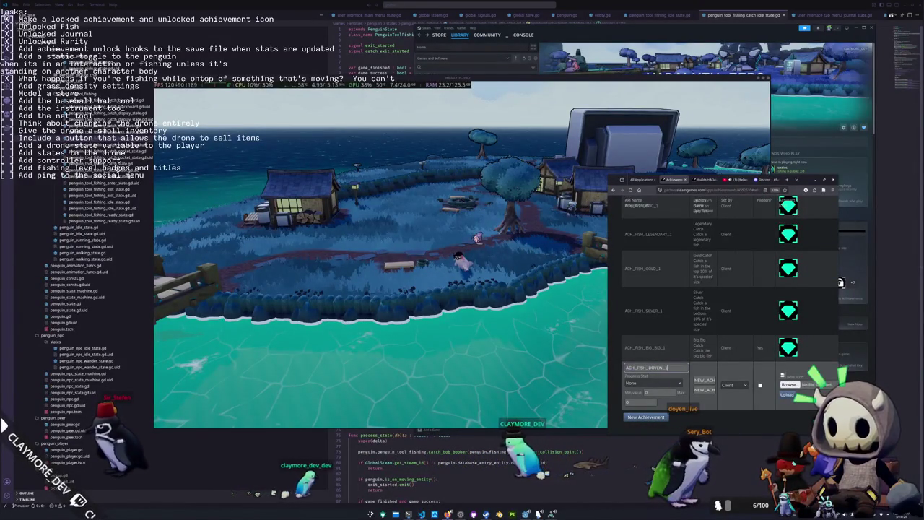
click(704, 380)
text(Do)
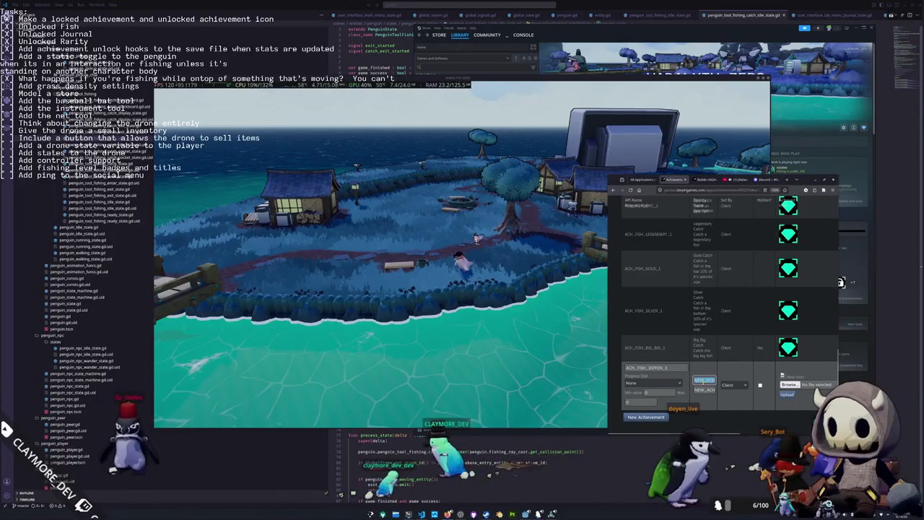
text(yen)
key(Tab)
text(Catc)
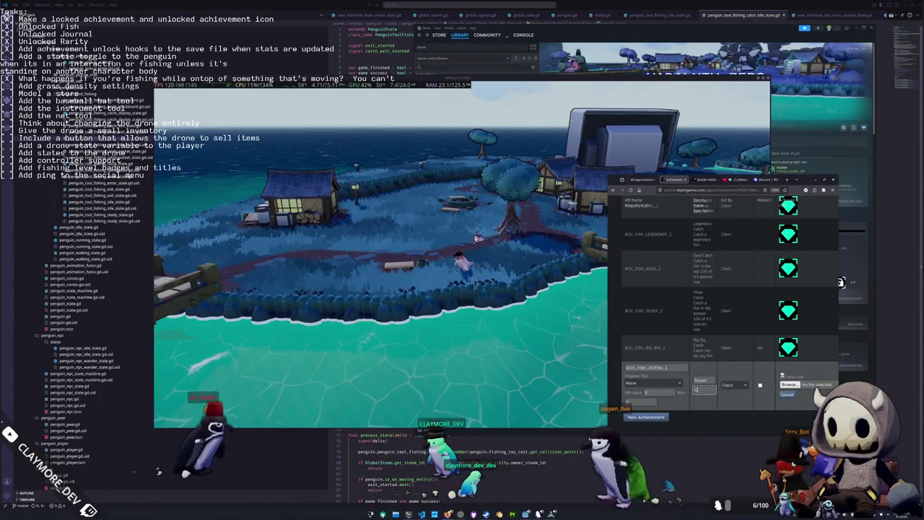
text(h the doy)
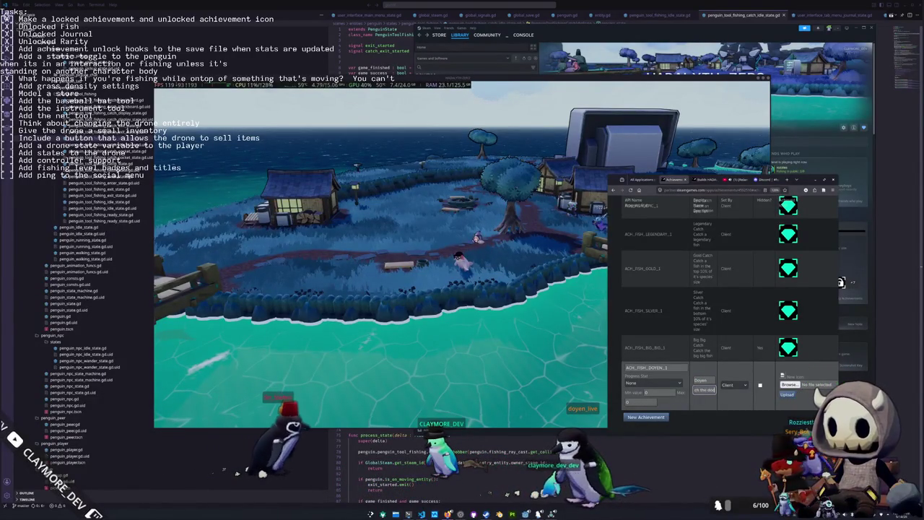
text(en fish)
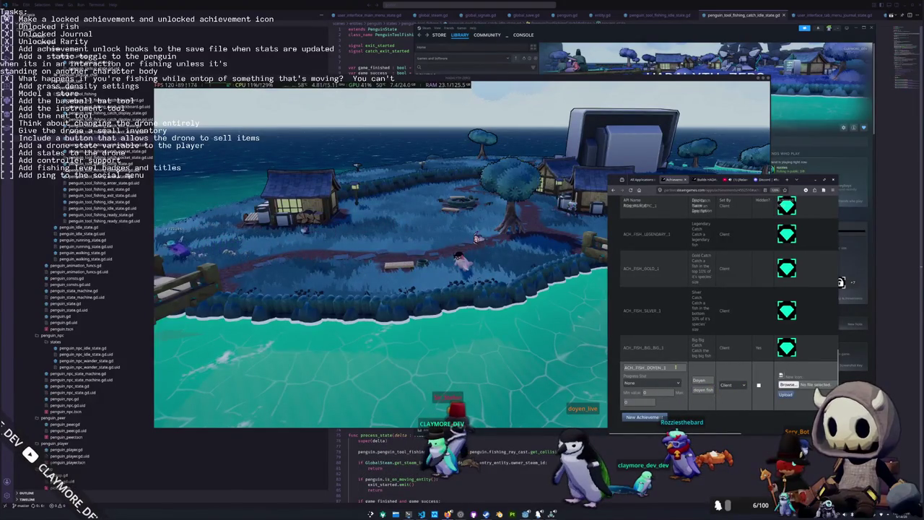
scroll(720, 402, right, 5)
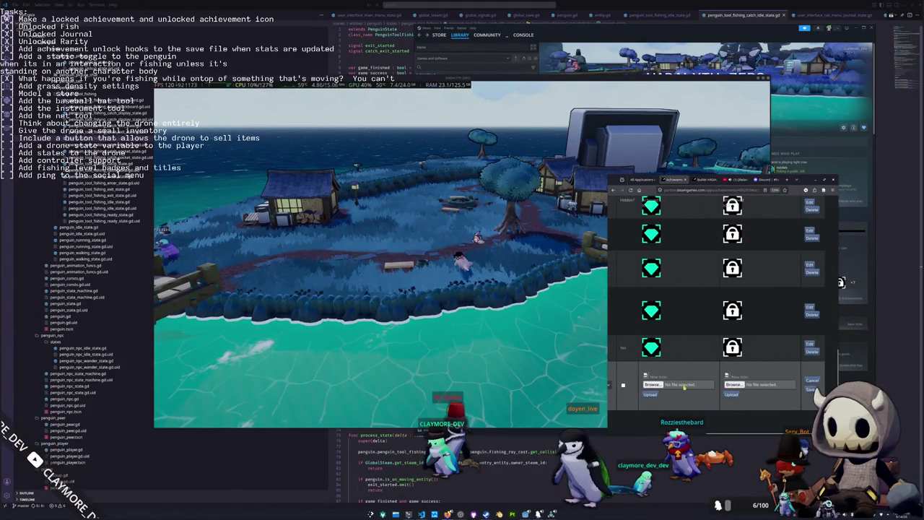
Save the new Doyen achievement and reopen its row for editing.
click(810, 389)
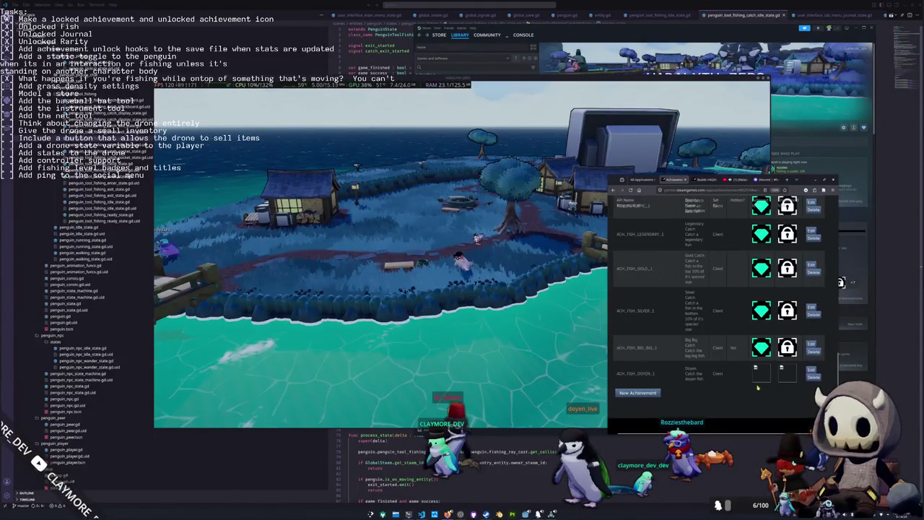
click(811, 371)
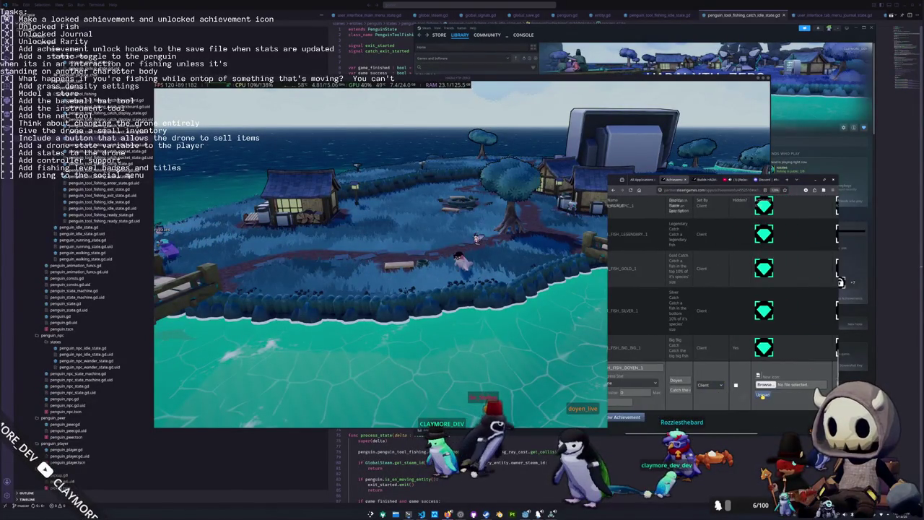
scroll(655, 384, up, 10)
scroll(632, 379, down, 10)
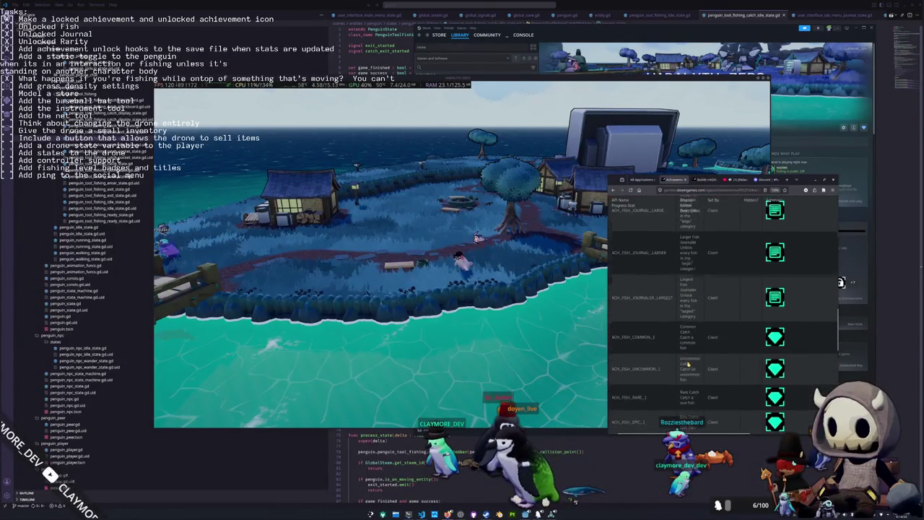
scroll(691, 361, down, 2)
scroll(737, 355, right, 3)
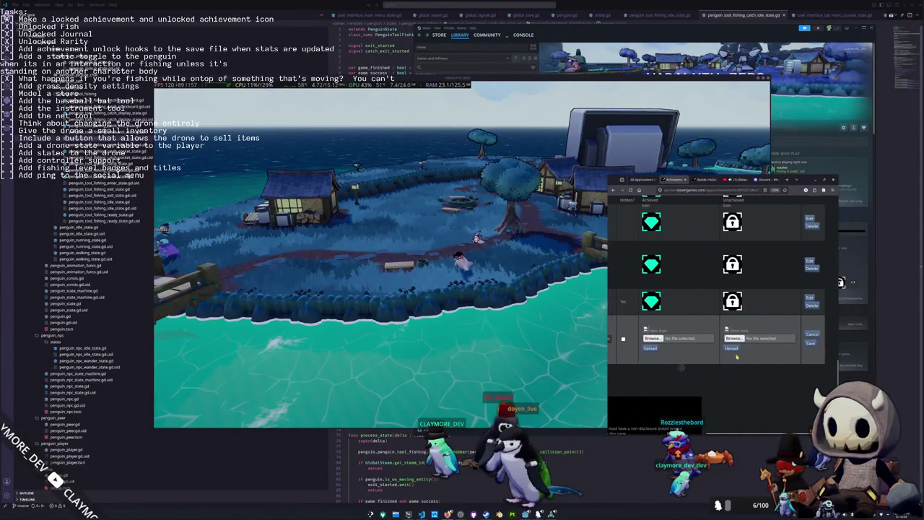
click(809, 343)
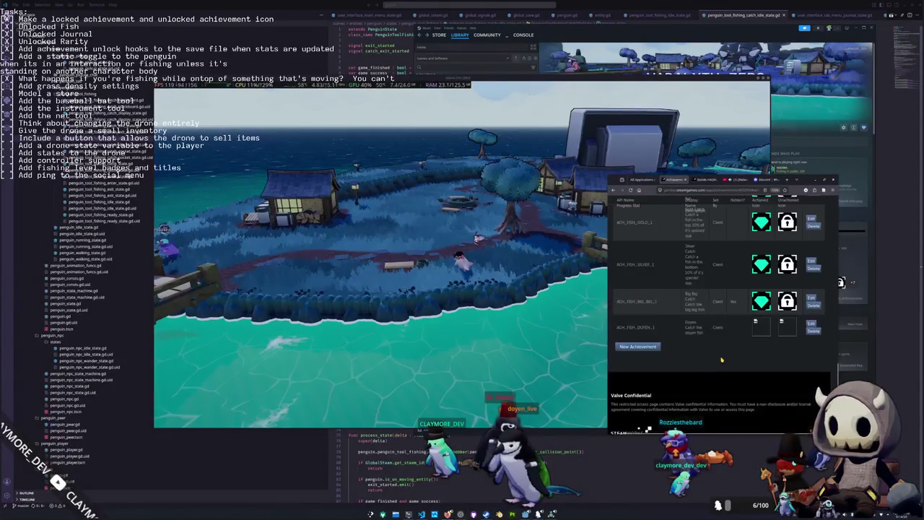
click(811, 325)
Upload the unlocked and locked icon images, save the achievement, and close the Steamworks page.
click(785, 339)
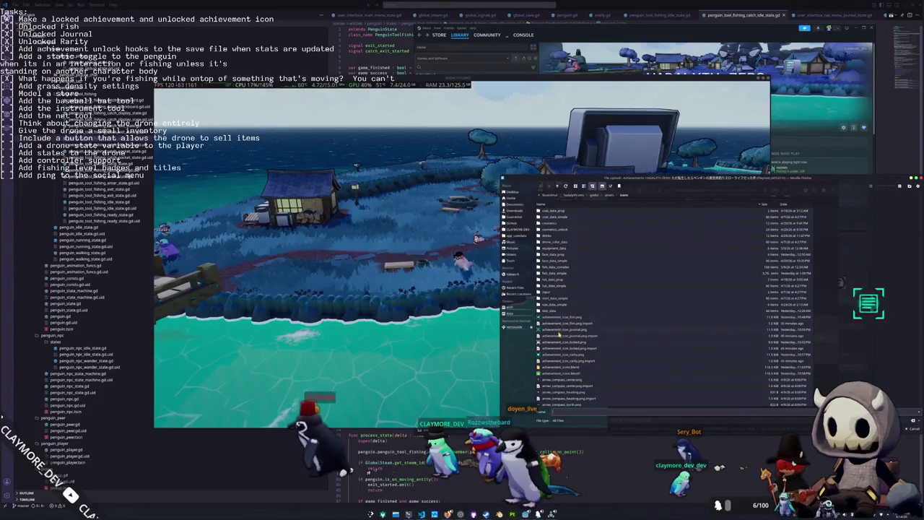
double_click(556, 355)
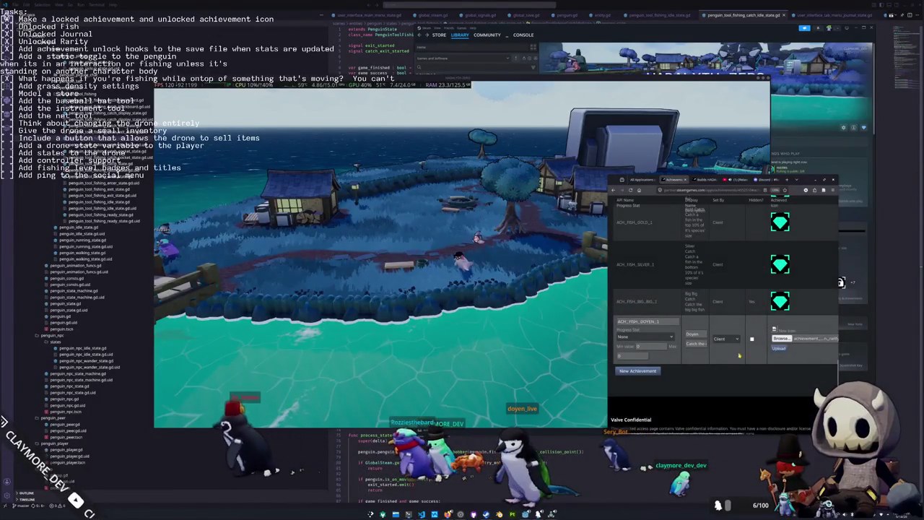
click(778, 348)
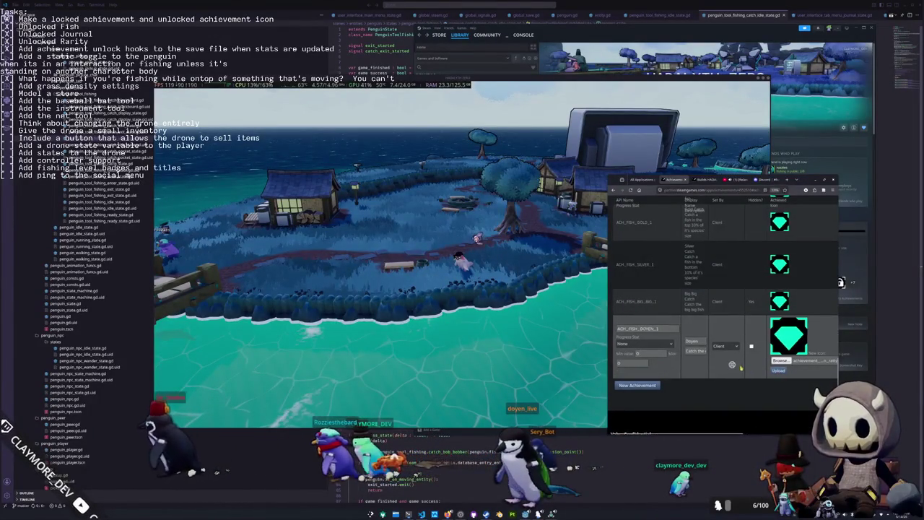
click(736, 341)
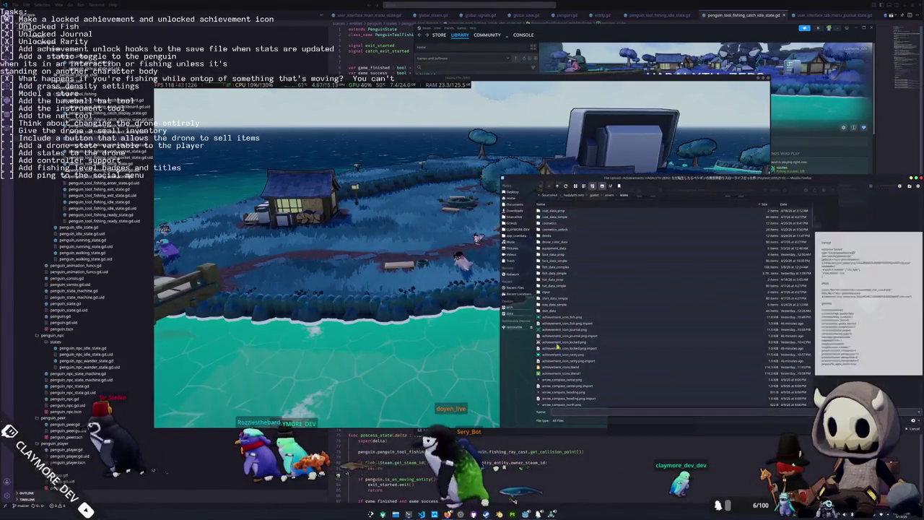
double_click(592, 342)
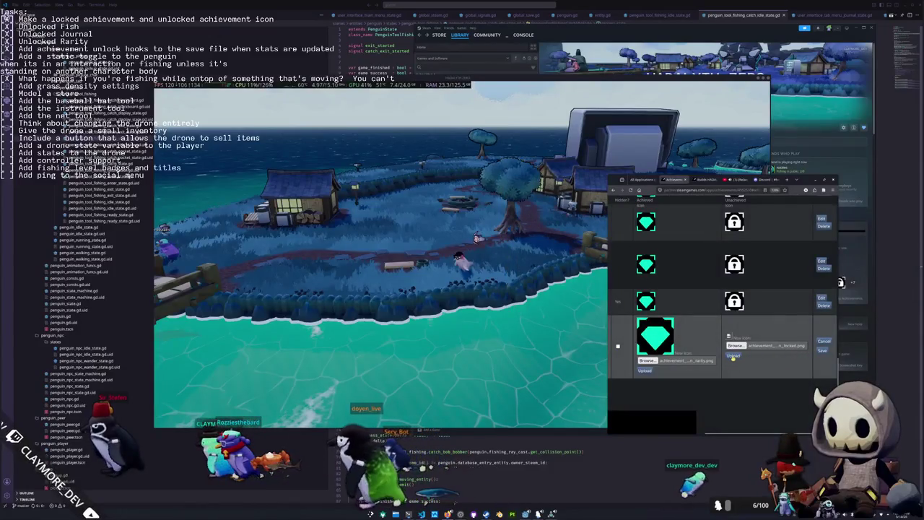
click(820, 351)
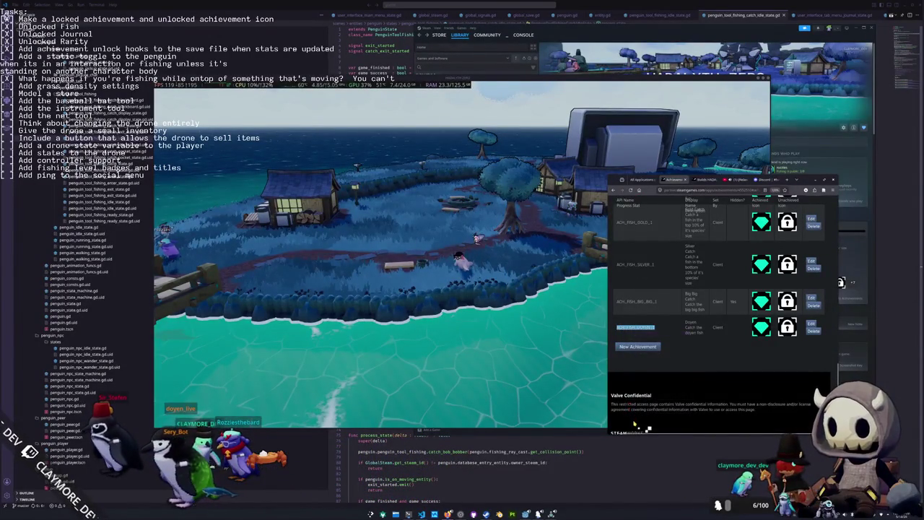
scroll(723, 364, up, 1)
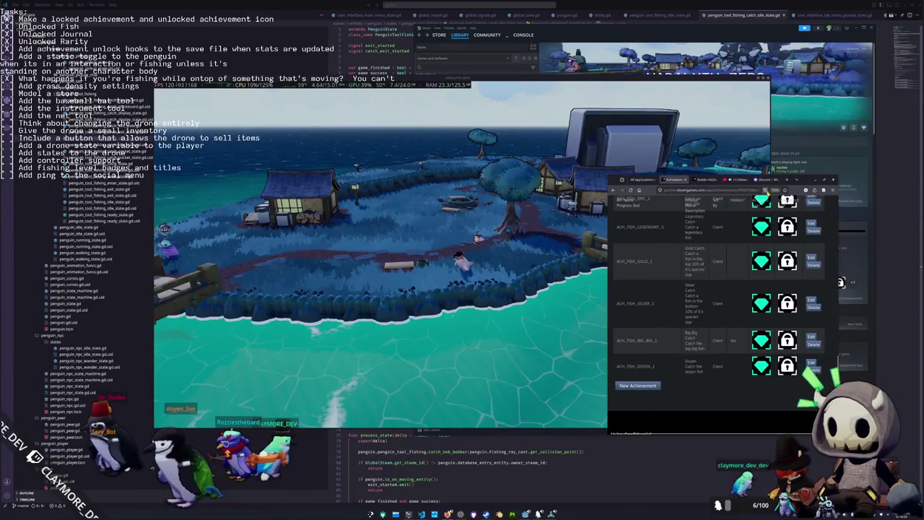
click(810, 179)
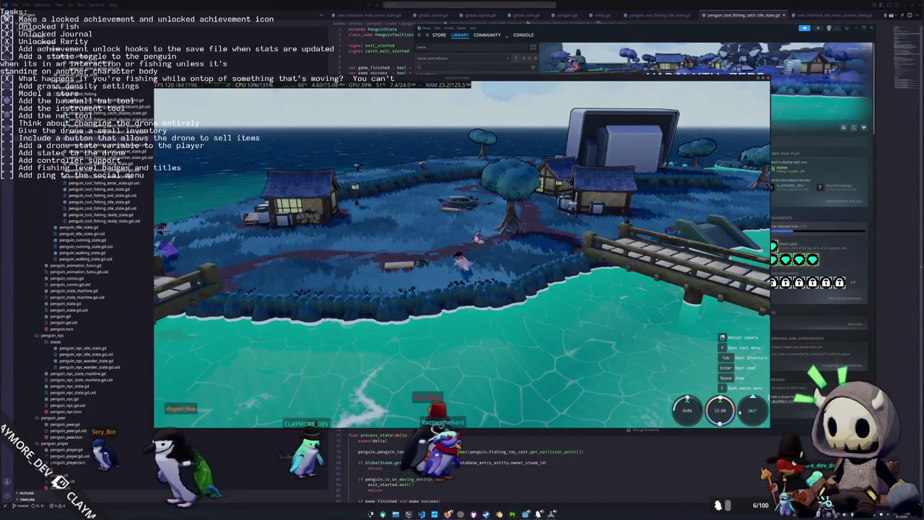
Show the display-mode switcher with Super+P, then open and close the screen tiling overlay.
key(super+p)
key(super+t)
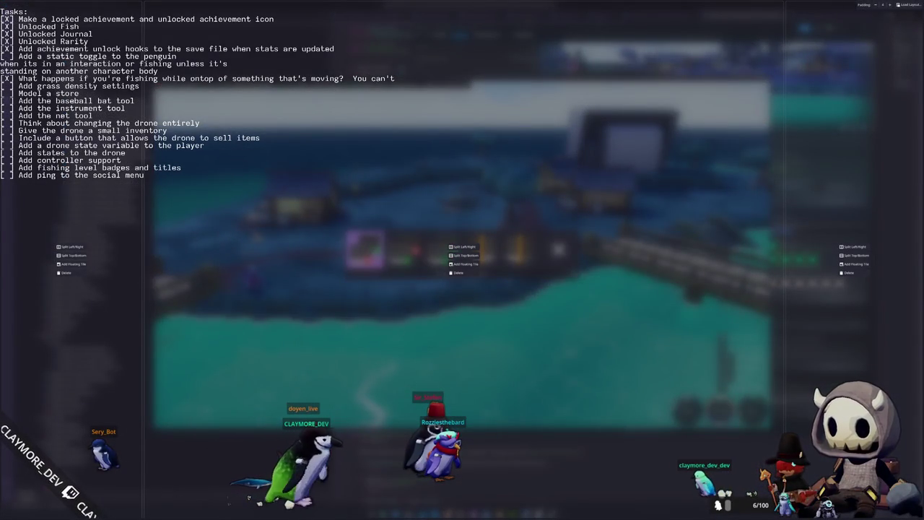
key(Escape)
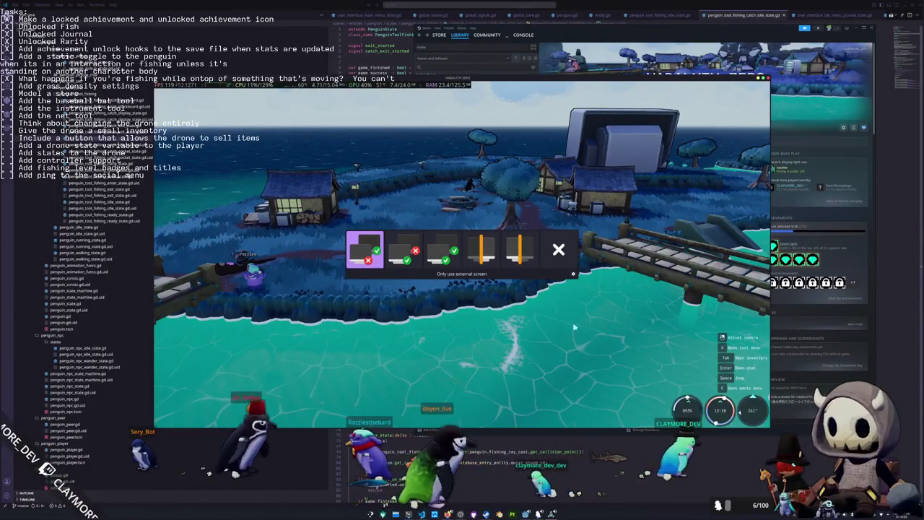
Dismiss the display-mode switcher and close the game's escape menu to resume play.
key(super+p)
key(super+p)
key(super+p)
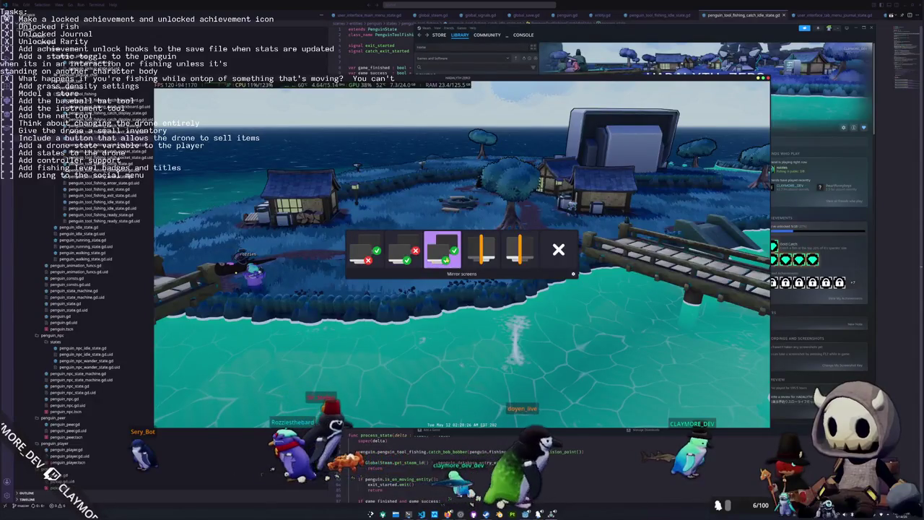
key(super+p)
key(super+p)
key(super+p)
key(Escape)
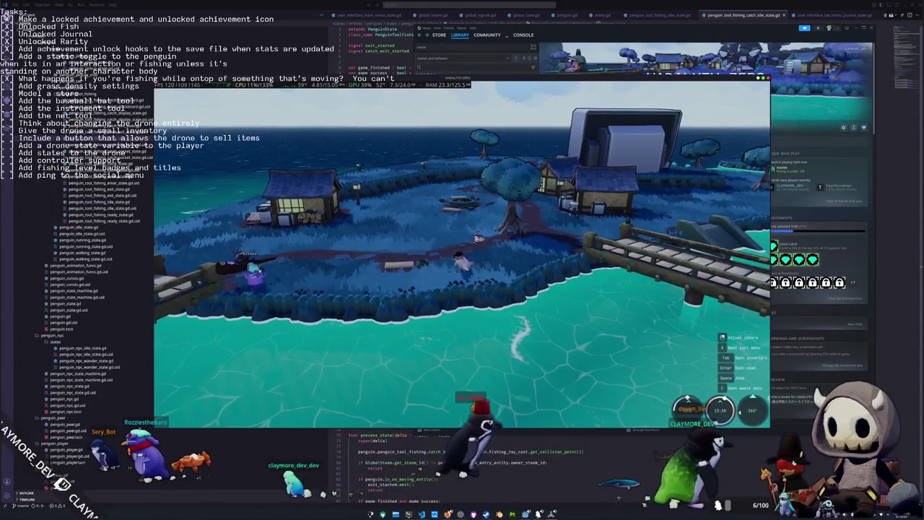
key(Escape)
Walk the penguin to the bridge end, then return to the code editor.
key(a)
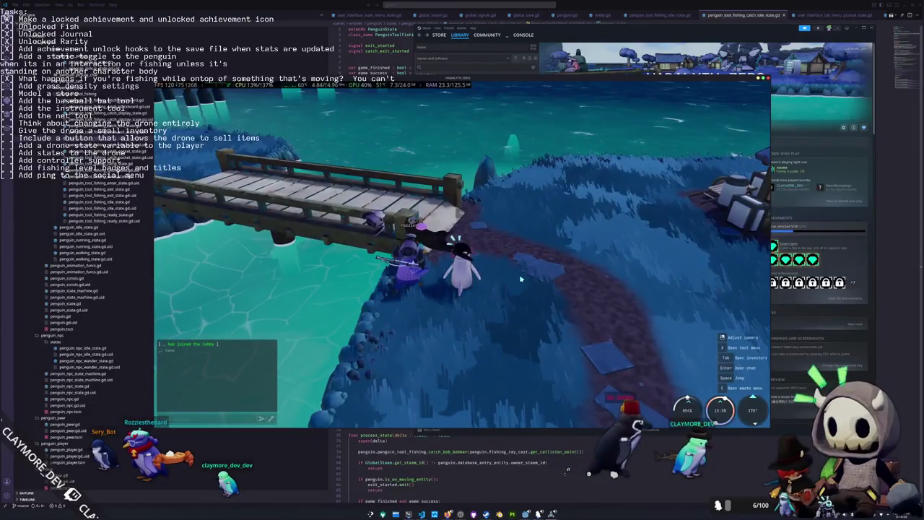
key(a)
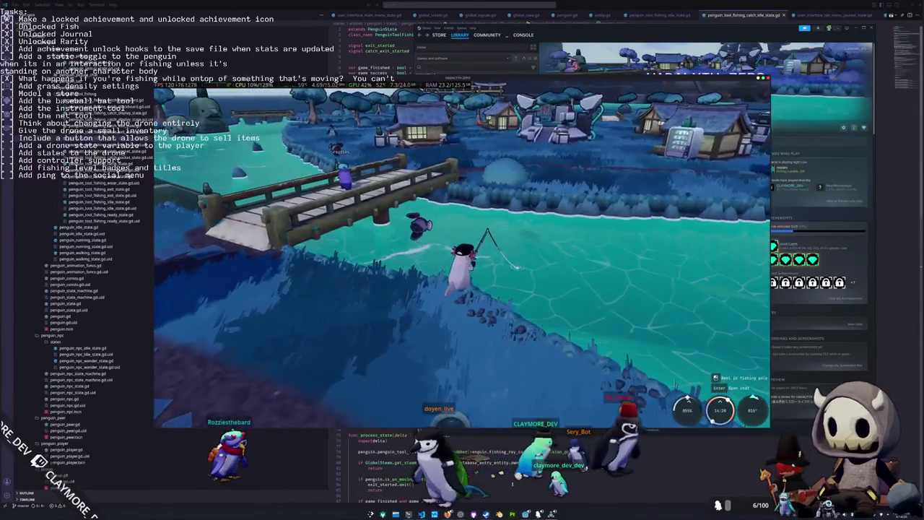
key(alt+Tab)
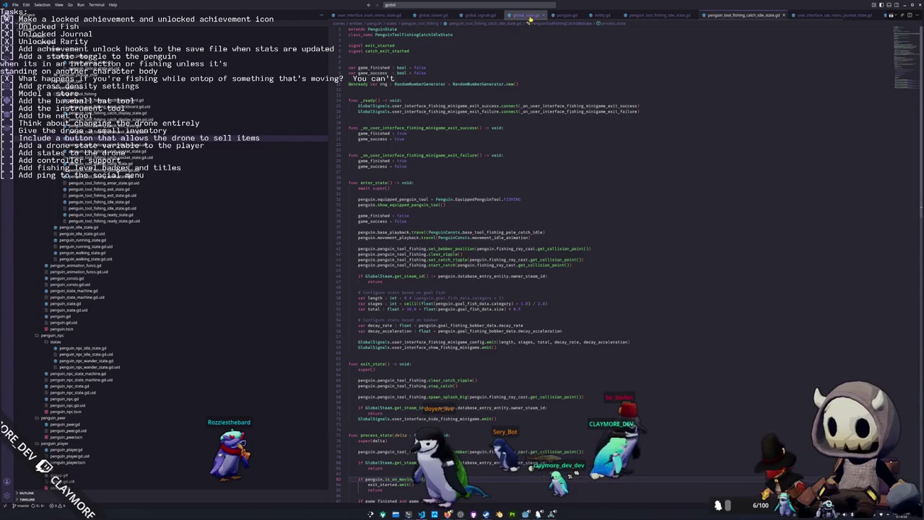
In global_save.gd, add a comment about unlocking the doyen achievement below the big-fish unlock.
click(528, 15)
scroll(488, 285, up, 5)
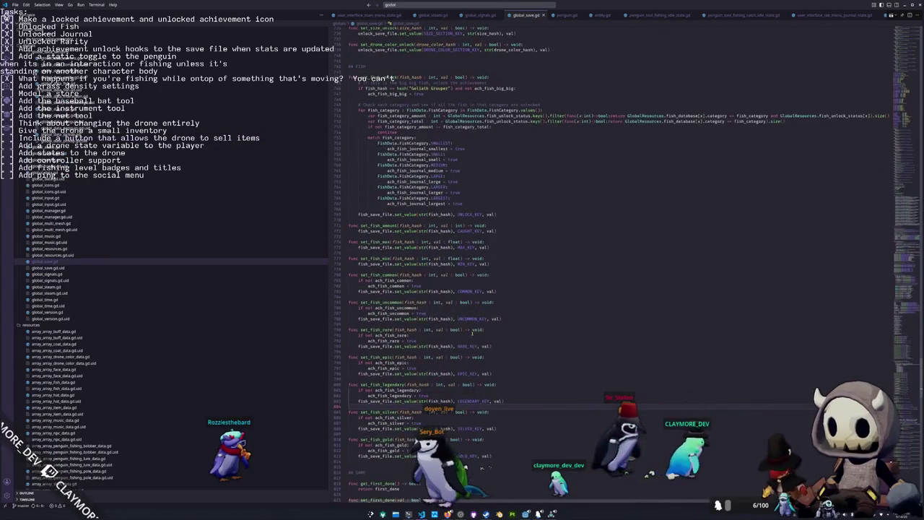
scroll(488, 285, up, 1)
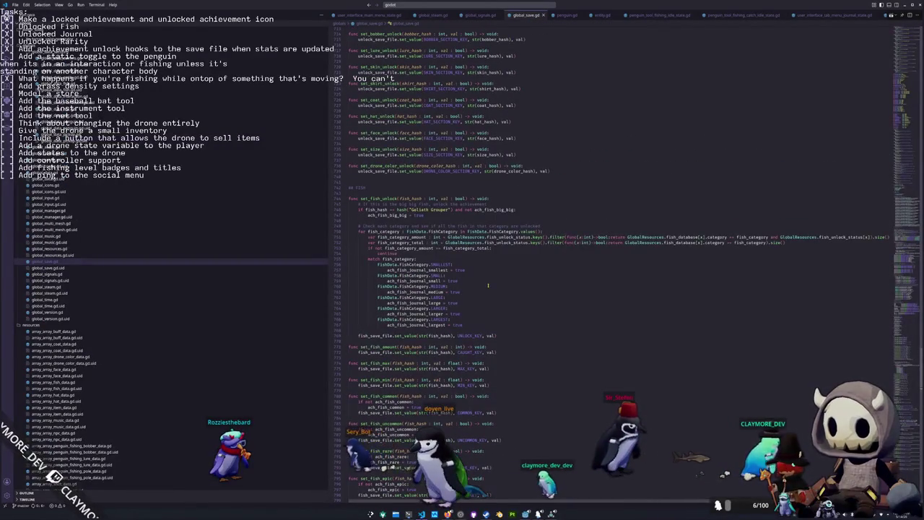
click(512, 215)
key(Return)
key(Return)
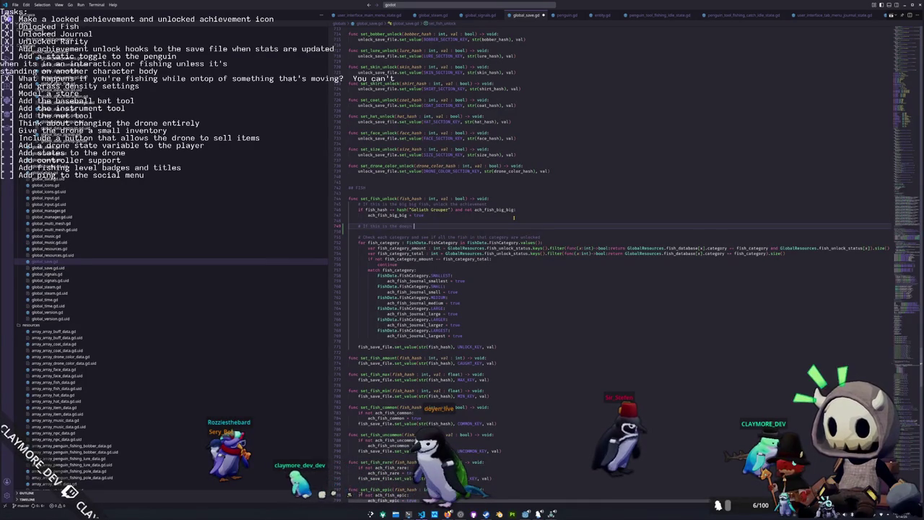
text(yen fish.)
text(unlock the achieveement)
Add `if fish_hash == hash("Blue Whale") and not ach_fish_doyen:` setting ach_fish_doyen = true.
key(Return)
text(if fish)
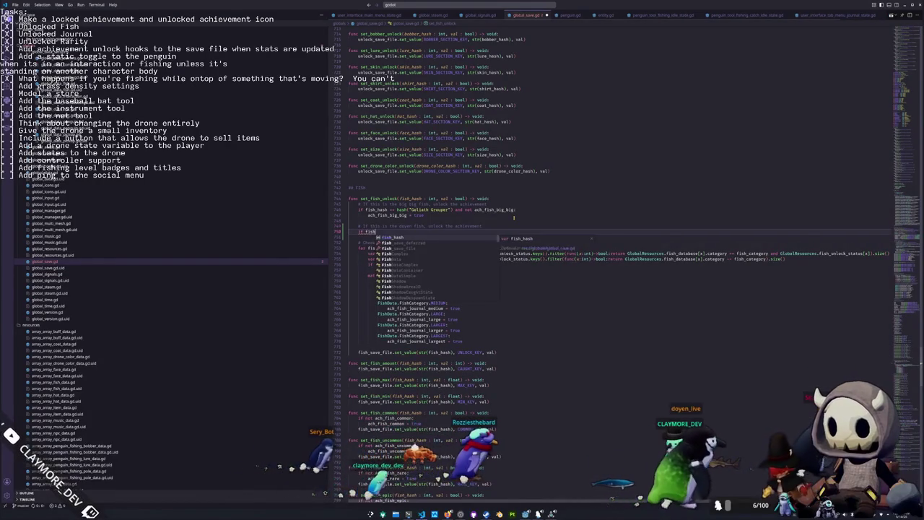
key(Return)
text(==)
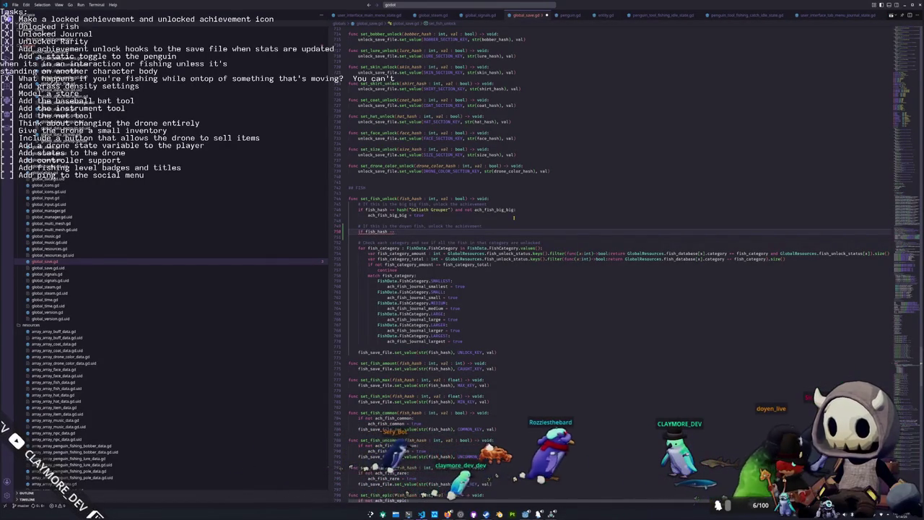
text( hash(")
text(f)
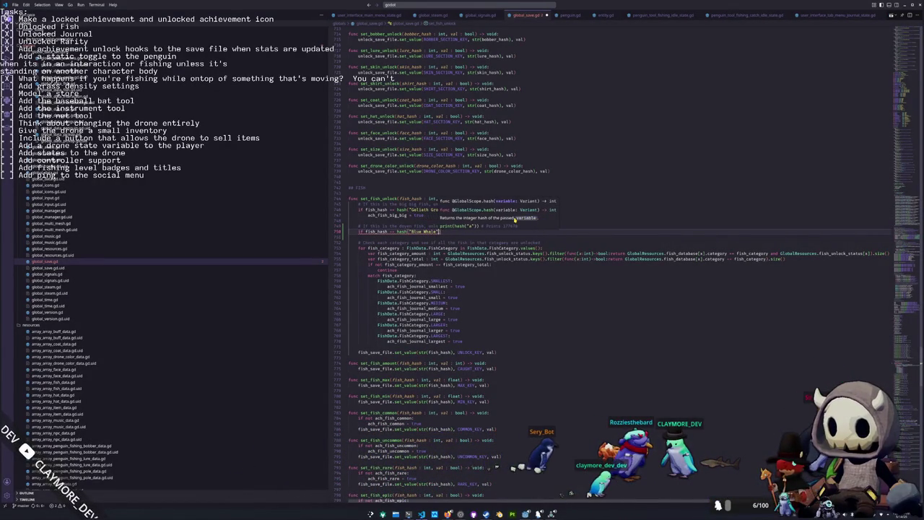
text( and not ac)
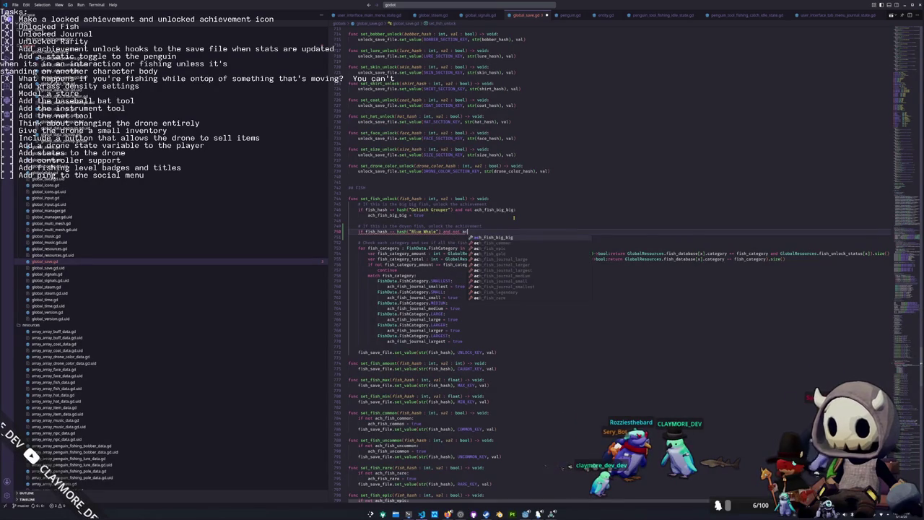
text(fish_dee)
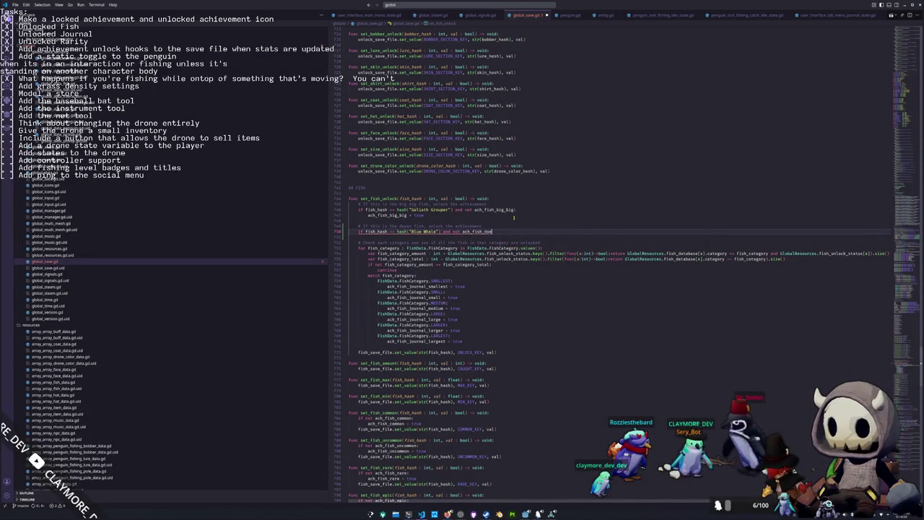
text(:)
key(Return)
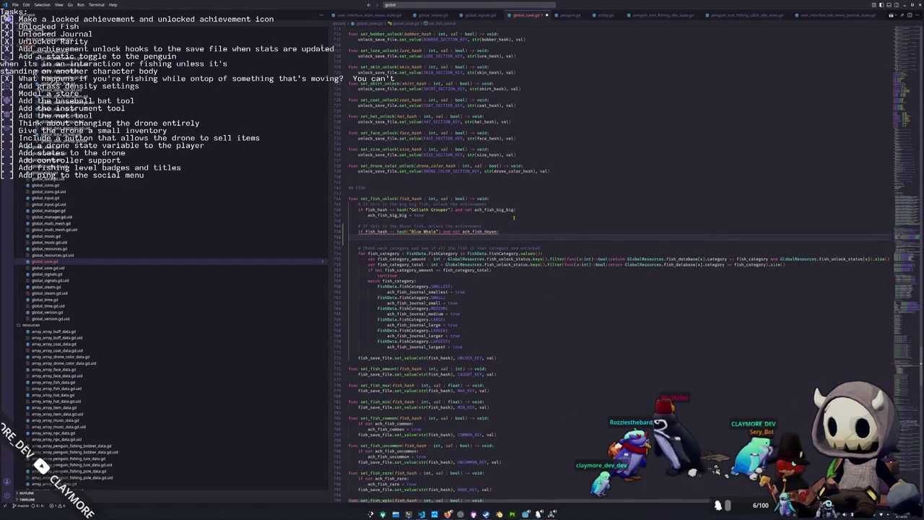
text(ach_fish_dayen)
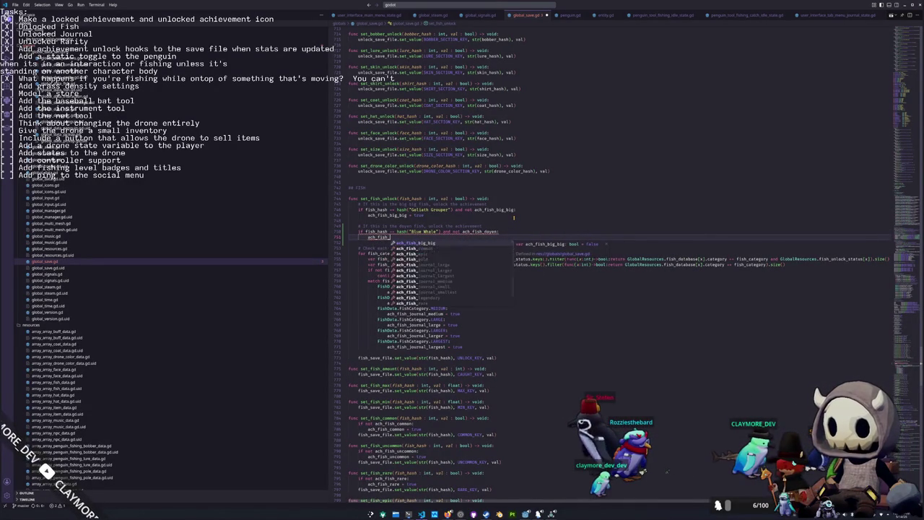
text( = true)
key(Down)
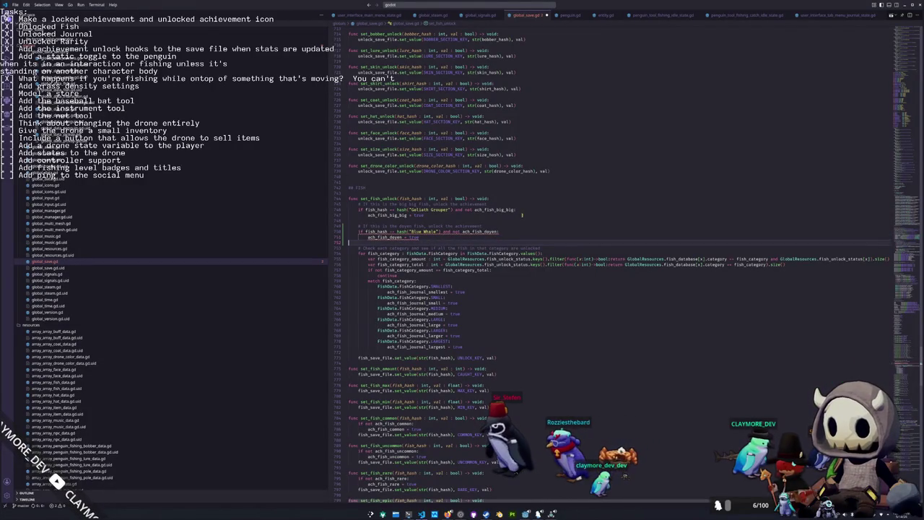
drag(899, 105, 904, 135)
Add const FISH_DOYEN_KEY : String = "fish_doyen" below FISH_BIG_BIG_KEY.
scroll(478, 294, up, 6)
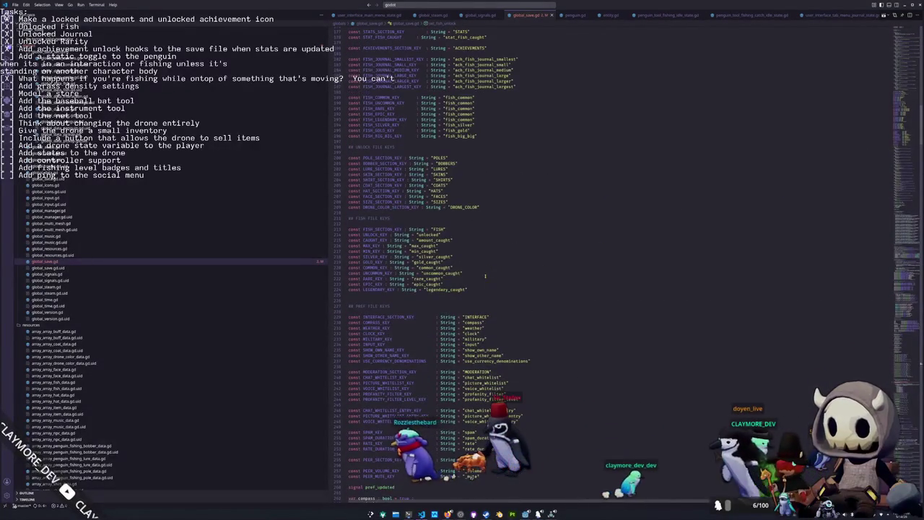
scroll(477, 293, up, 7)
click(488, 257)
key(Return)
text(const FISH)
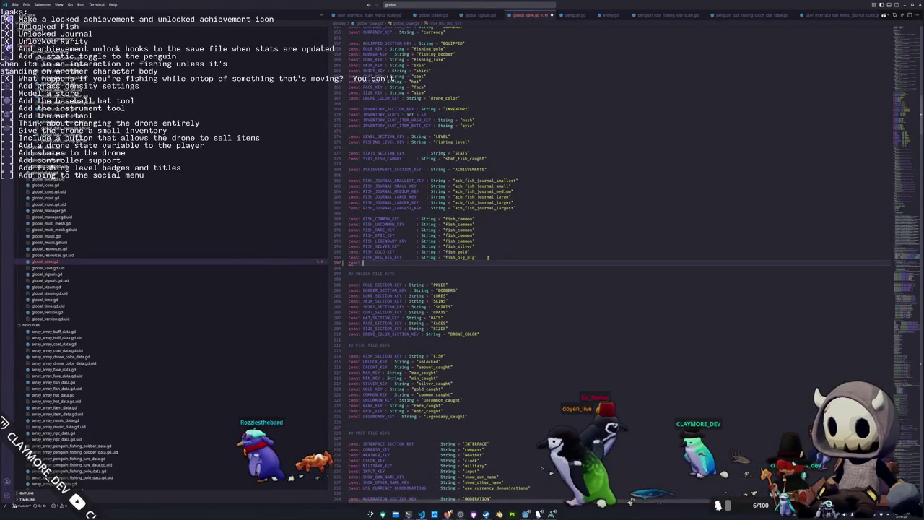
text(_DOYEN)
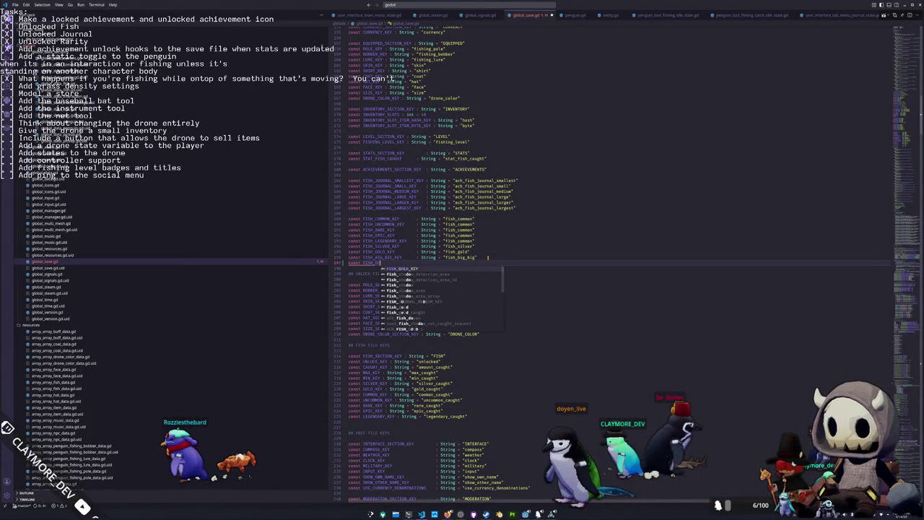
text(_KEY)
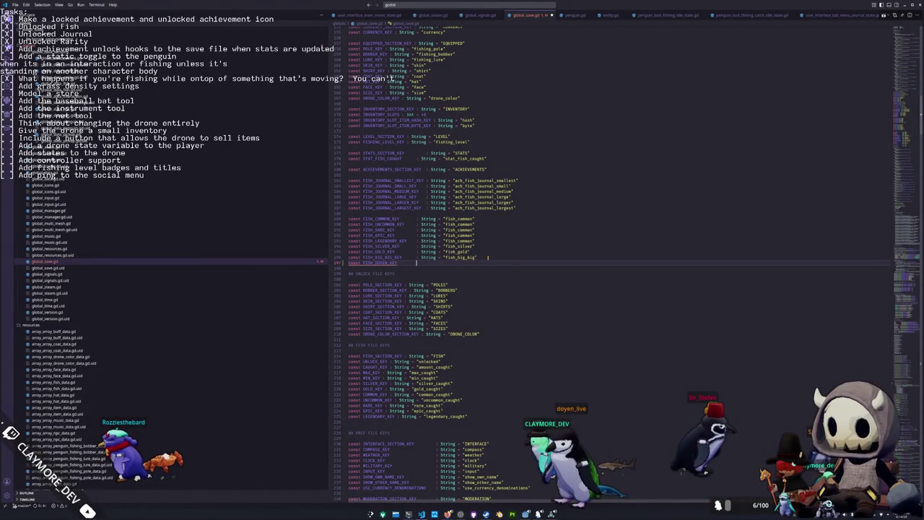
text(      : String = "fish_doyen)
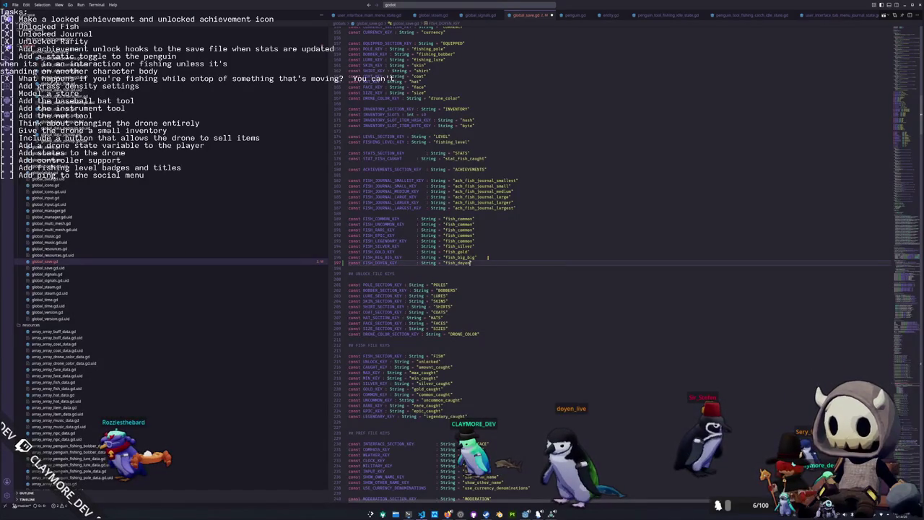
key(Down)
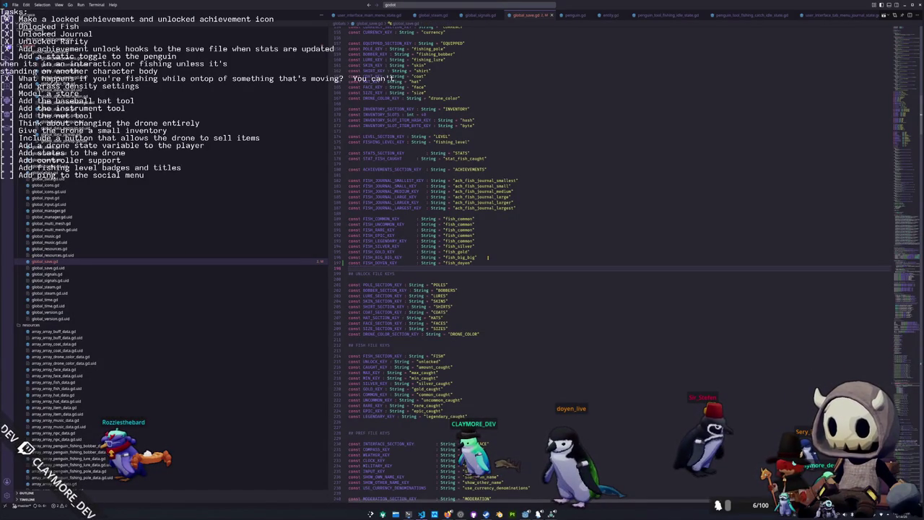
Copy the ach_fish_big_big property block and place the caret below it.
scroll(488, 257, up, 15)
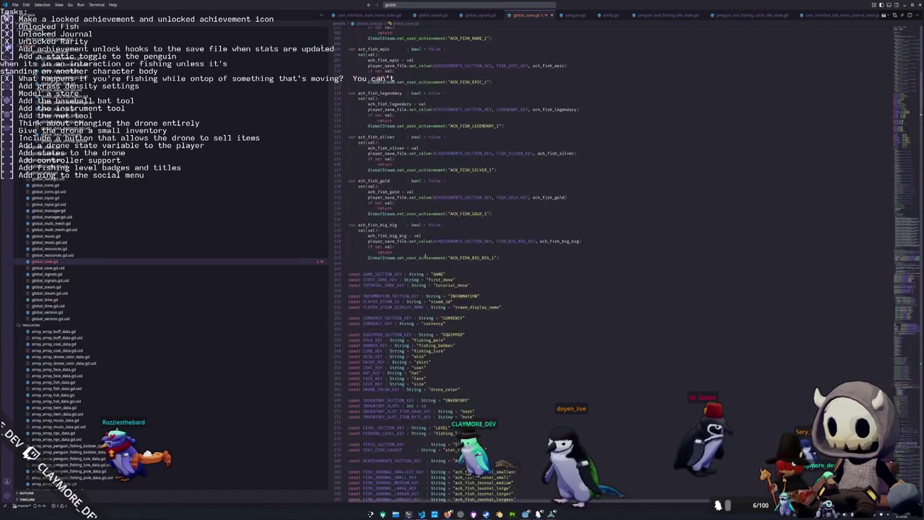
drag(369, 263, 349, 225)
key(ctrl+c)
click(351, 262)
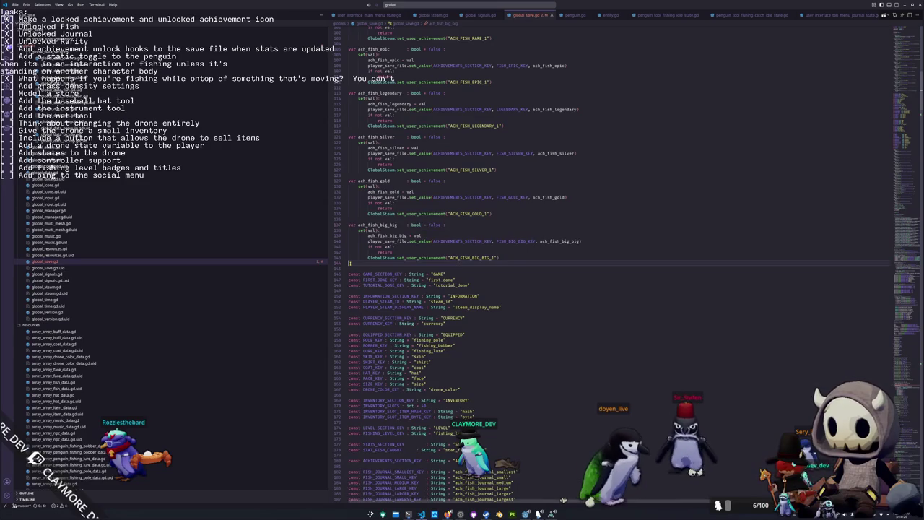
Paste a duplicate of the block and rename its variable to ach_fish_doyen.
key(ctrl+v)
key(Return)
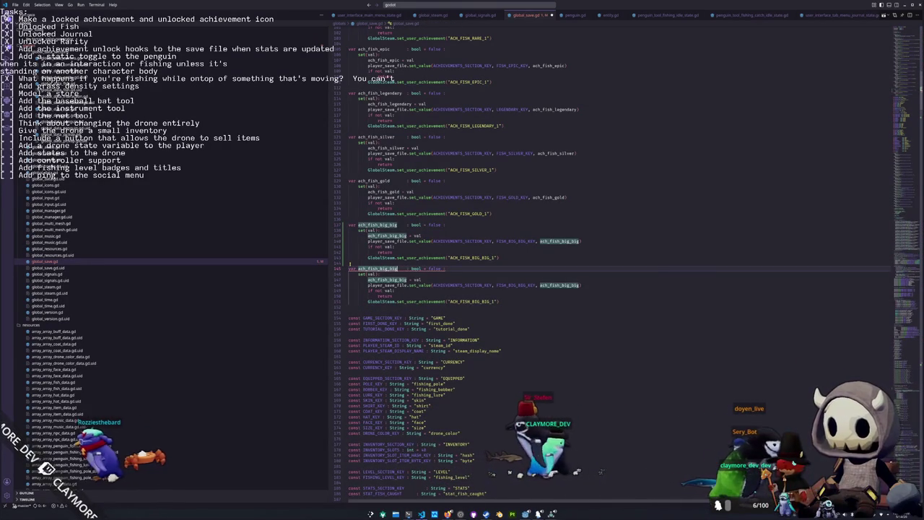
drag(380, 268, 397, 268)
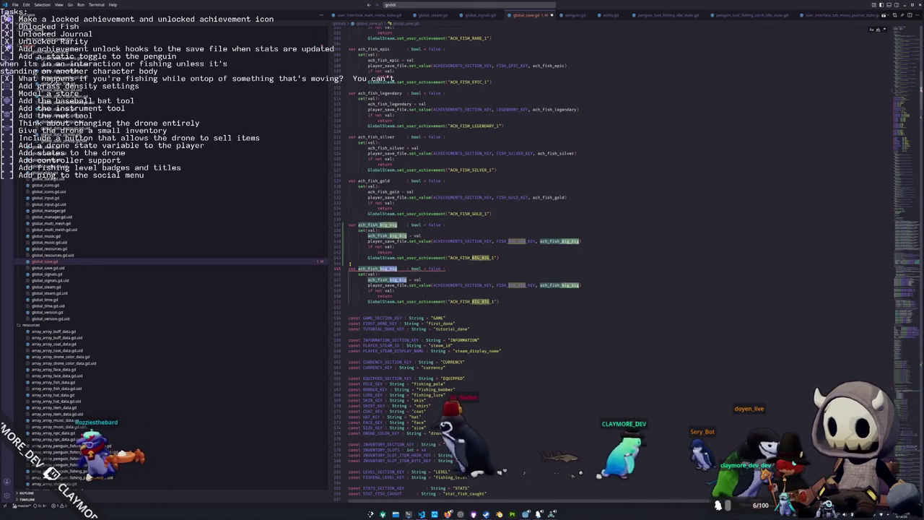
key(ctrl+d)
text(doyen)
double_click(420, 285)
Make the duplicated block save ach_fish_doyen under FISH_DOYEN_KEY.
double_click(515, 286)
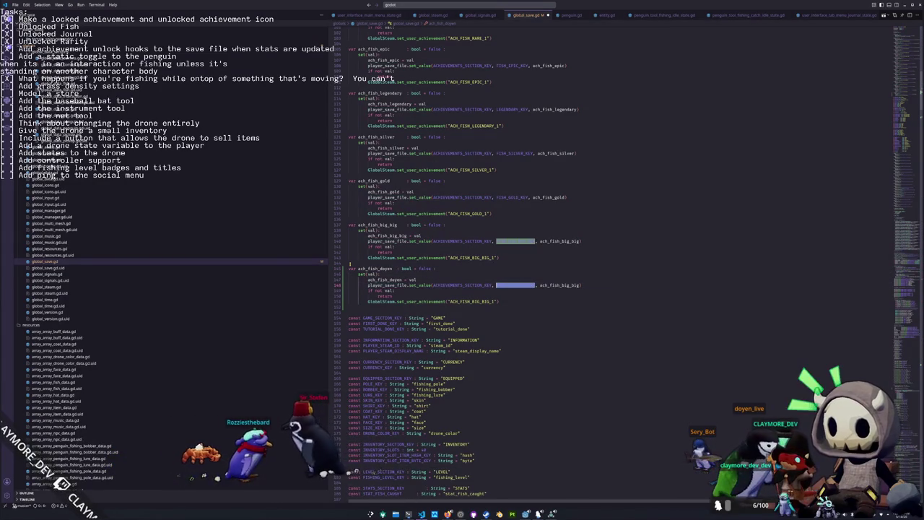
text(FISH_DOY)
key(Return)
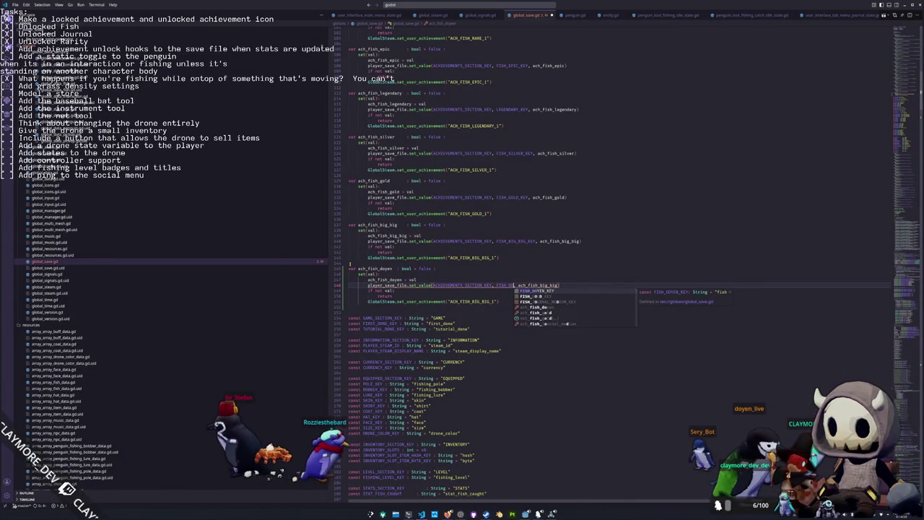
double_click(535, 285)
text(ach_fish)
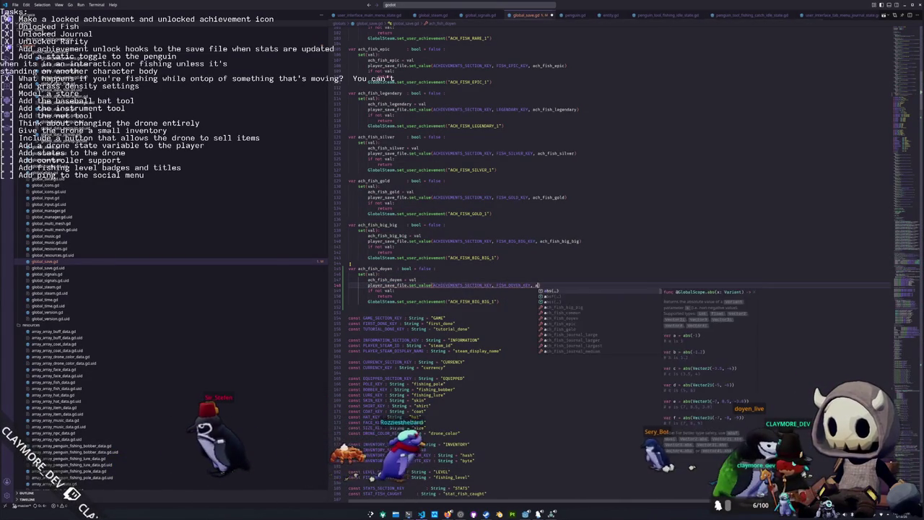
text(_doyen)
key(Return)
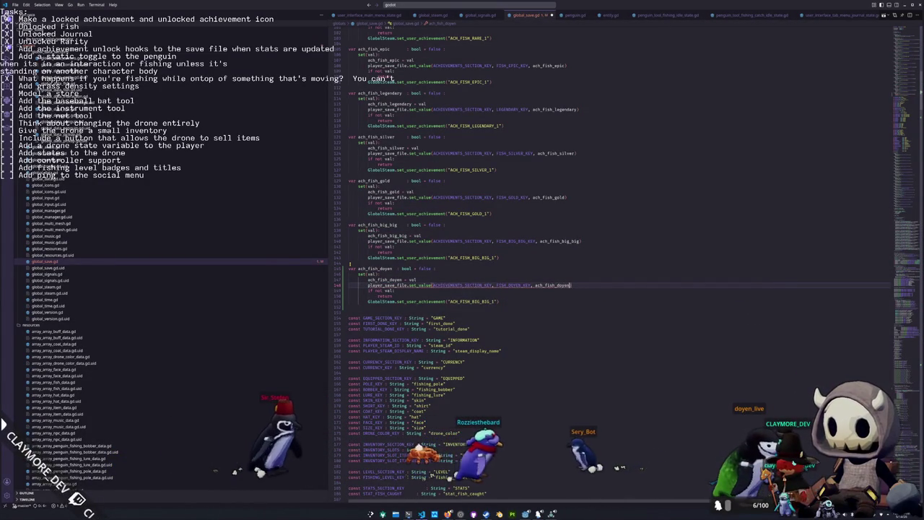
Change the achievement id to ACH_FISH_DOYEN_1, then save and run the game with F5.
click(497, 301)
double_click(495, 301)
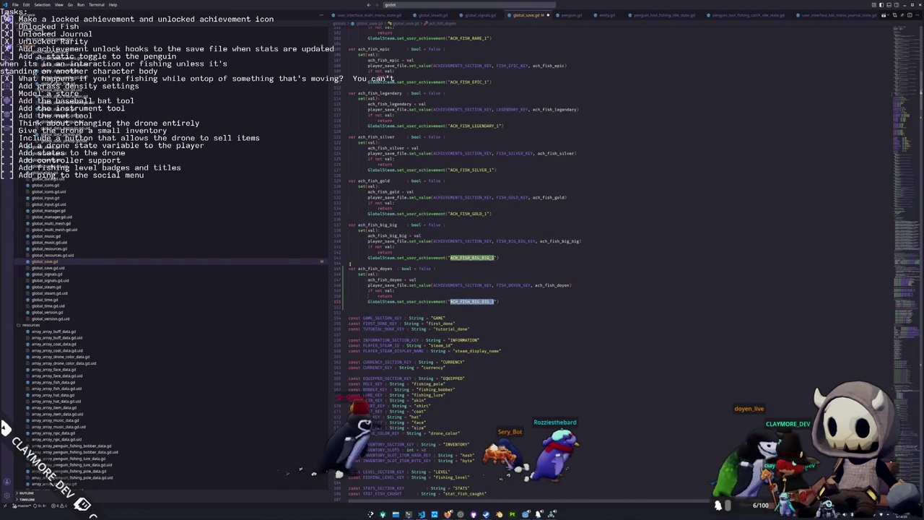
text(DOYEN_1)
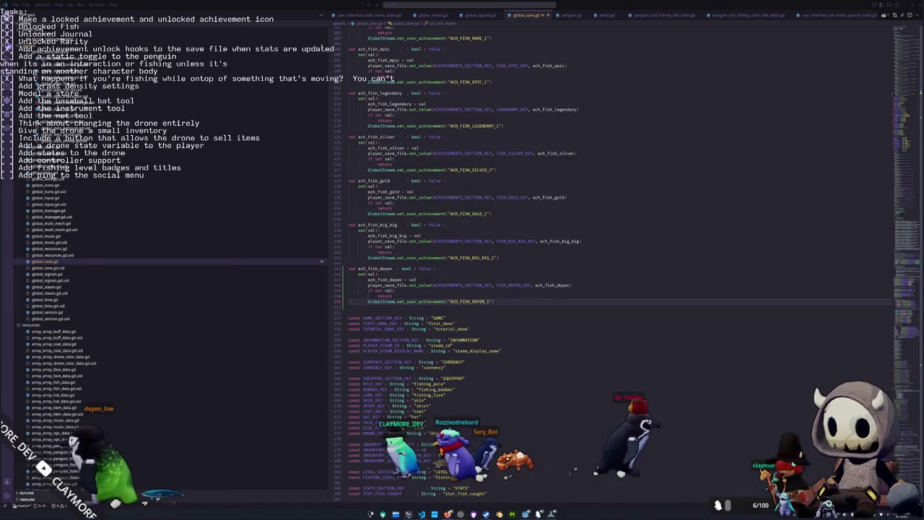
key(alt+Tab)
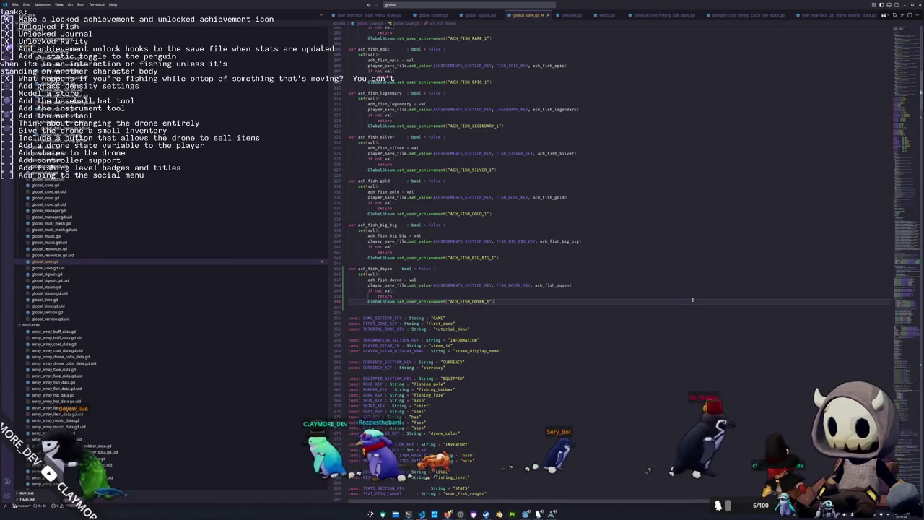
key(F5)
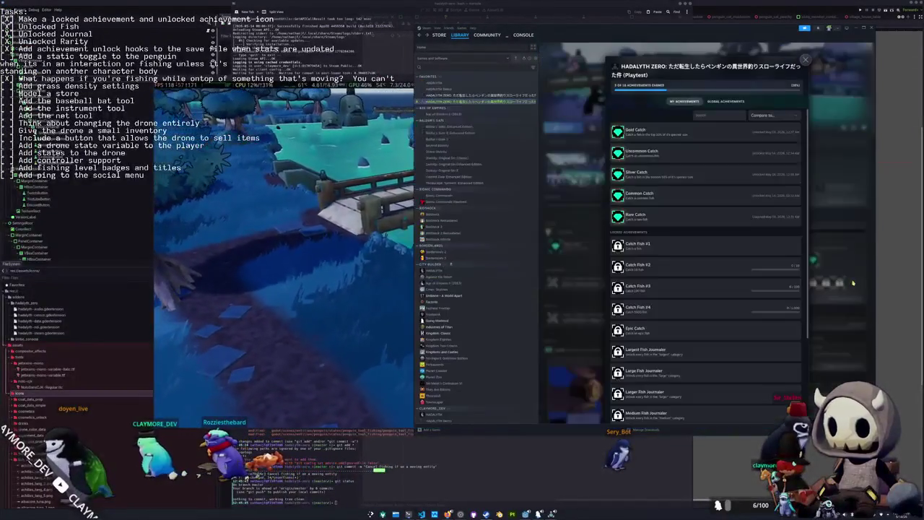
Scroll Steam's Hadalyth Zero achievement list to the locked entries, then bring the game back in front.
click(696, 302)
scroll(696, 302, down, 3)
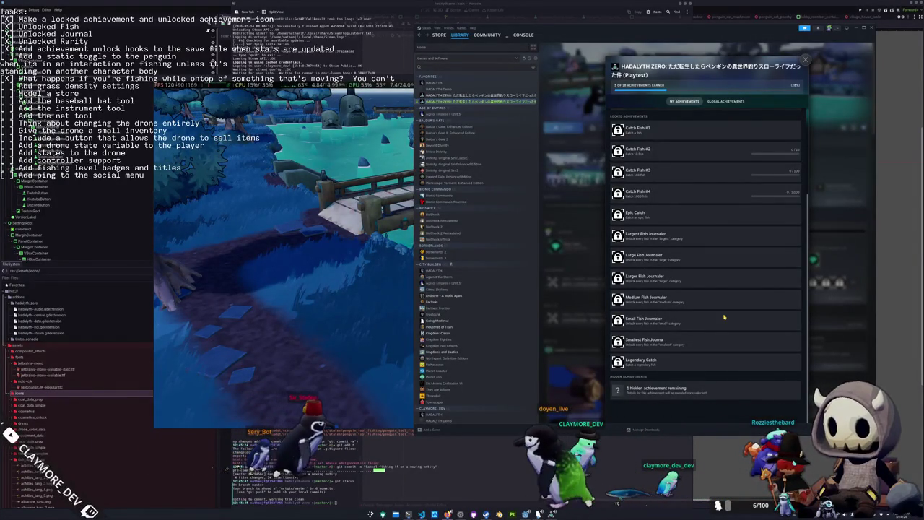
click(358, 276)
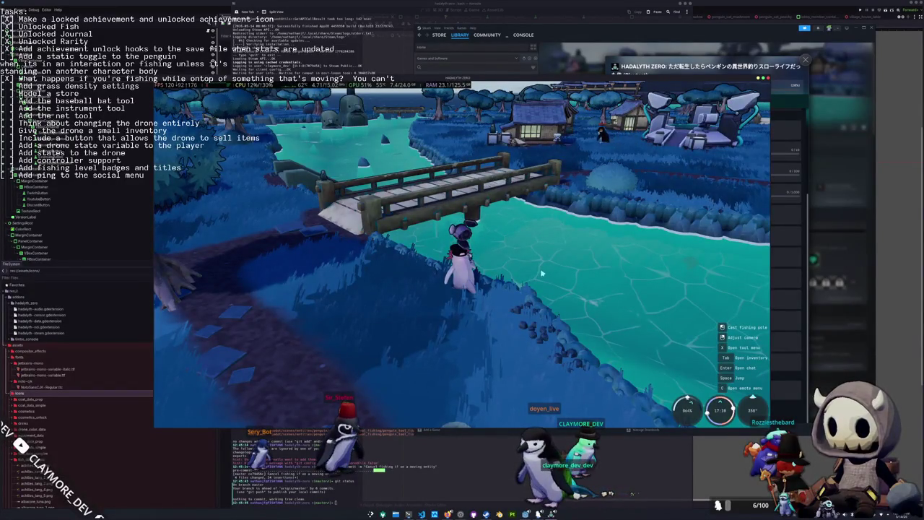
Fish from the ledge, entering the arrow sequence to land a Bullseye Pistol Shrimp.
key(a)
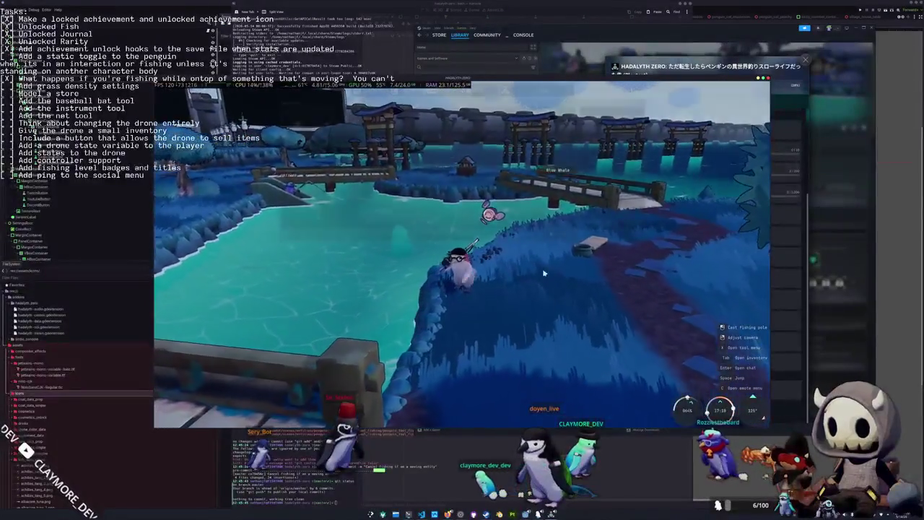
key(Tab)
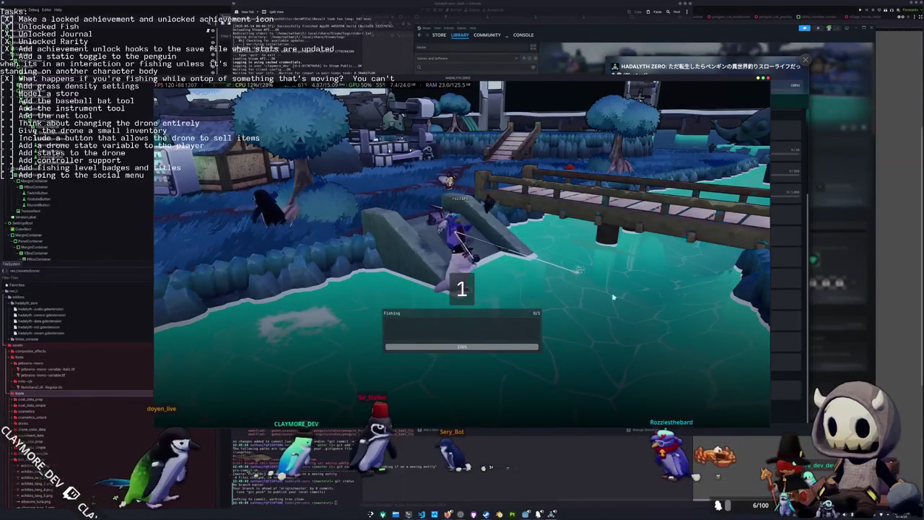
key(Up)
key(Left)
key(Right)
key(Right)
key(Left)
key(Left)
key(Down)
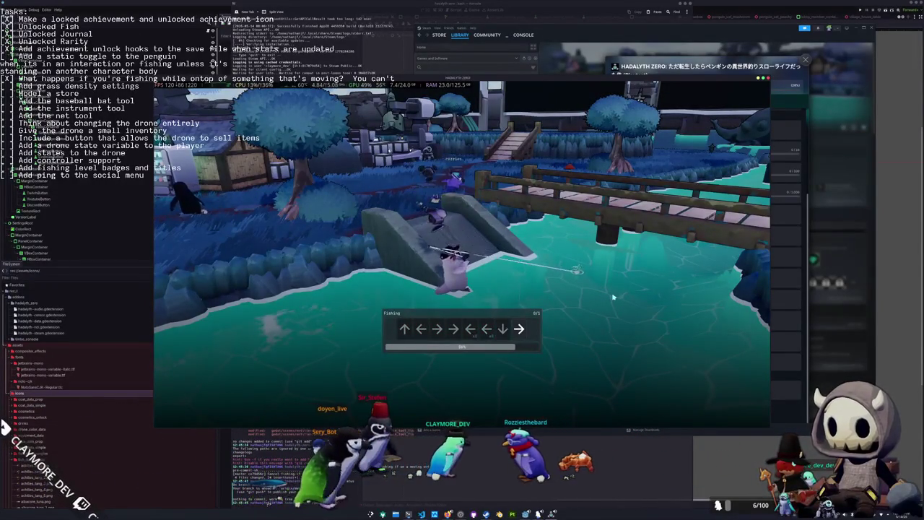
key(Right)
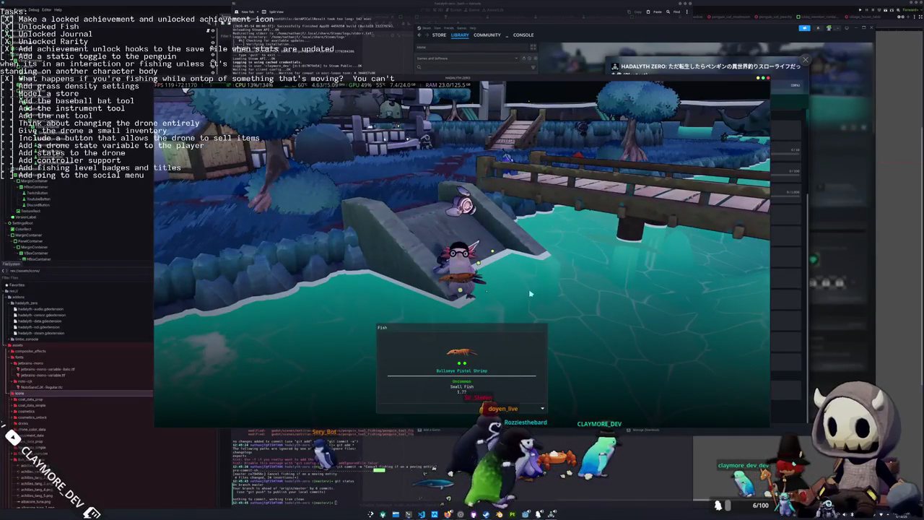
click(530, 293)
key(w)
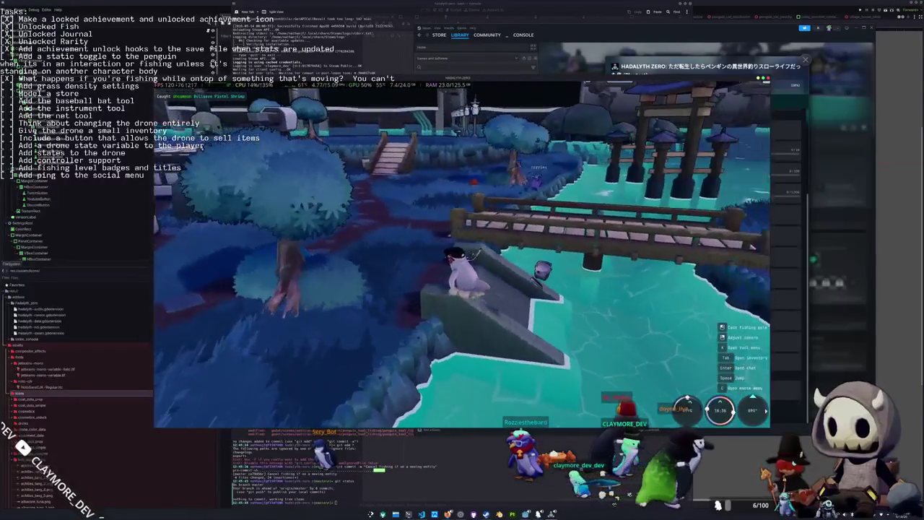
key(alt+Tab)
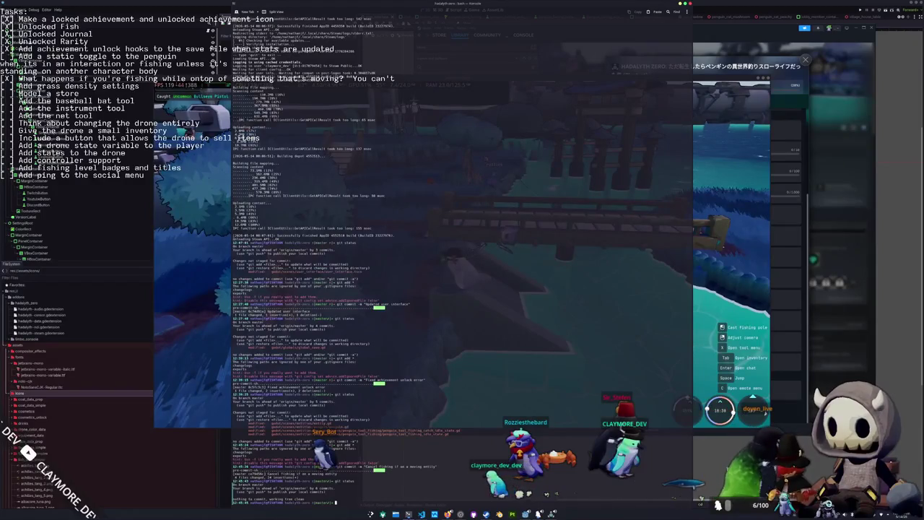
Open global_music.gd in the code editor through the quick-open file search.
key(alt+Tab)
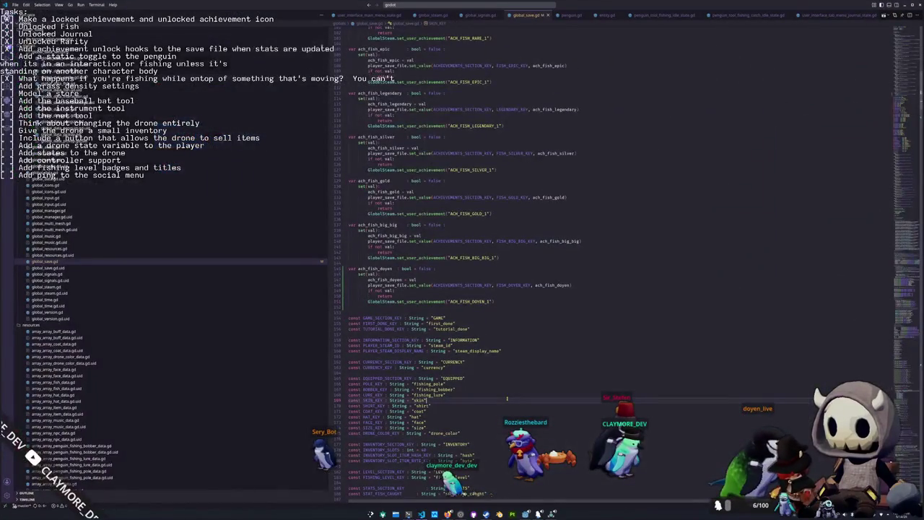
key(ctrl+p)
text(global_vou)
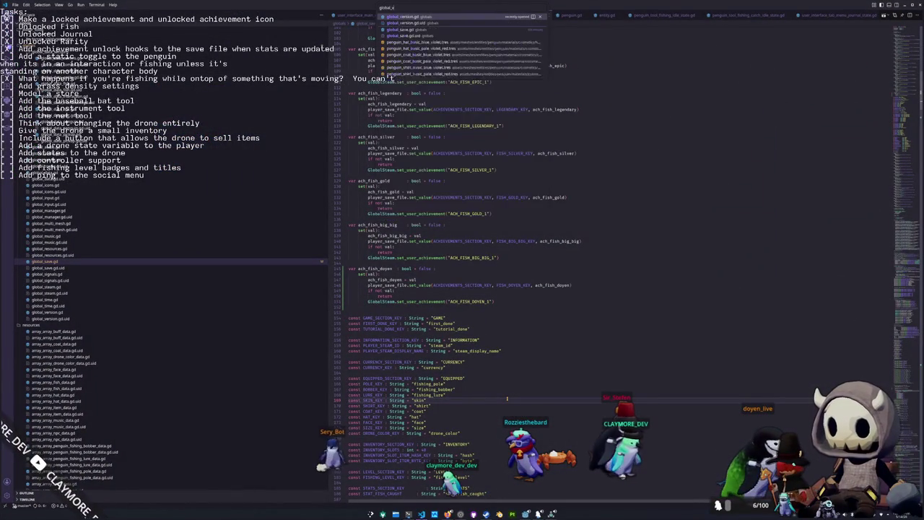
key(BackSpace)
key(BackSpace)
key(BackSpace)
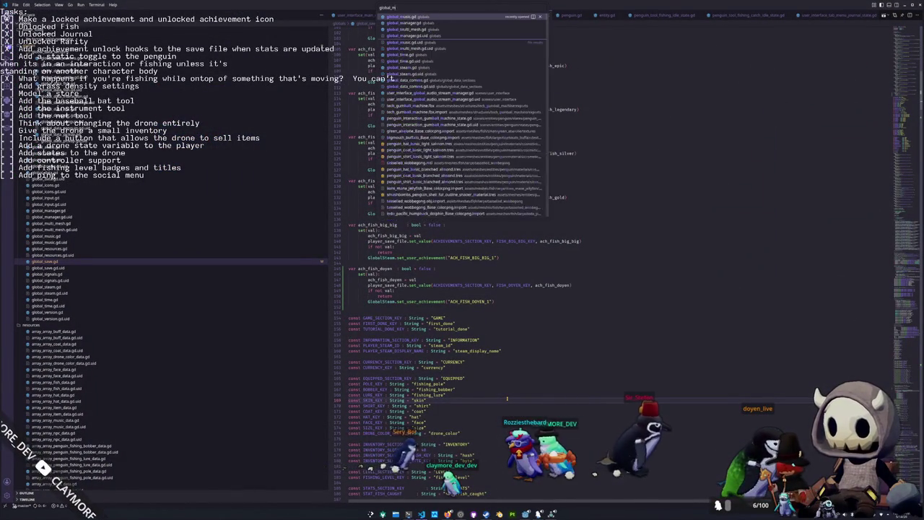
text(music)
key(Return)
click(507, 397)
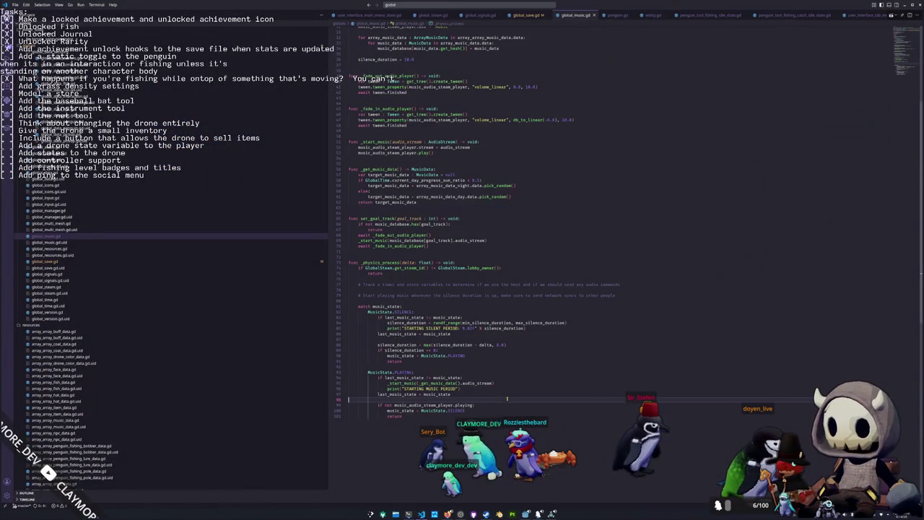
In Konsole, check git status, stage everything, and commit as "Added doyen achievement".
key(alt+Tab)
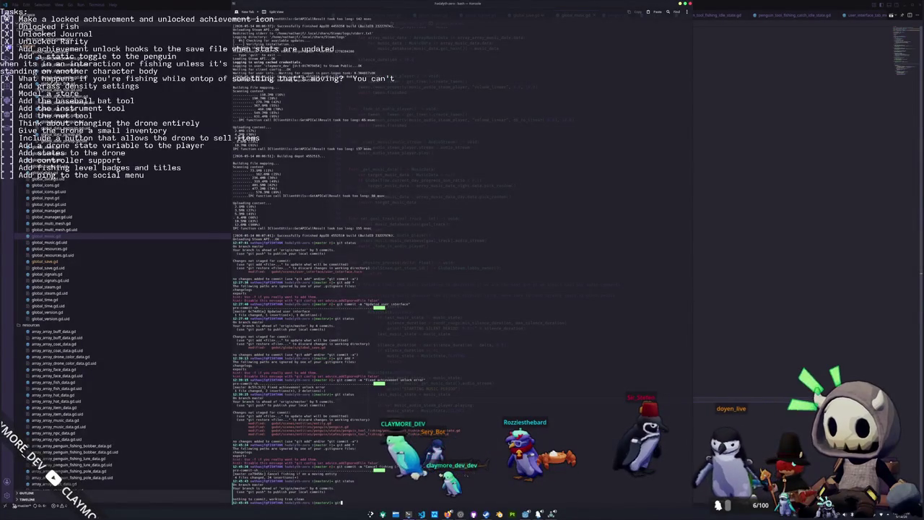
key(Return)
text(git add .)
key(Return)
text(git commit -m ")
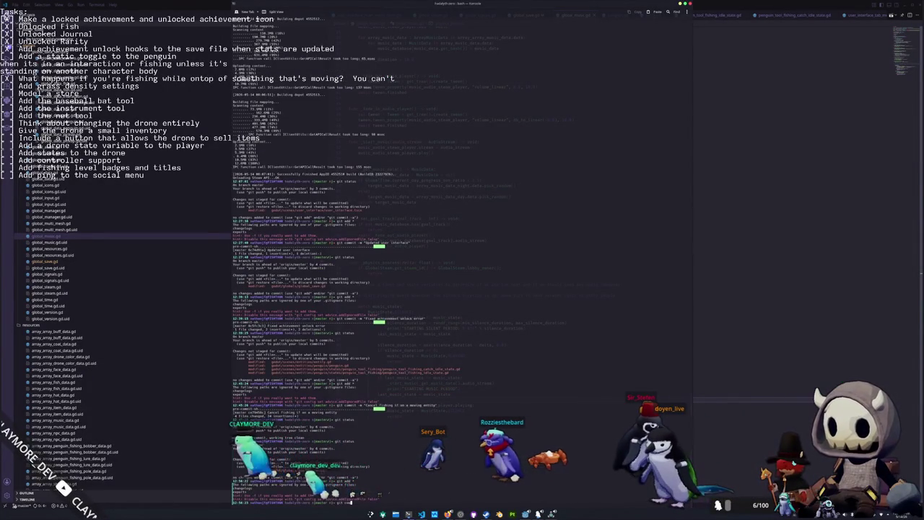
text(Added doyen-)
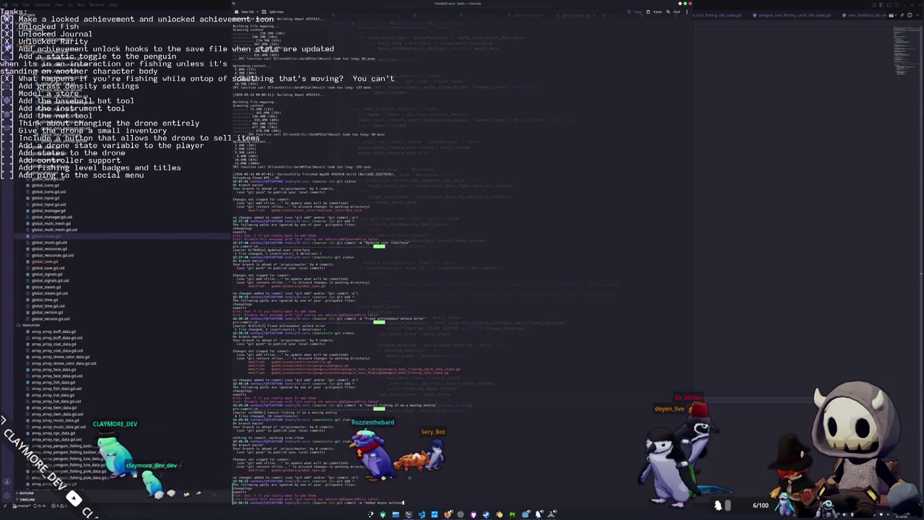
key(Return)
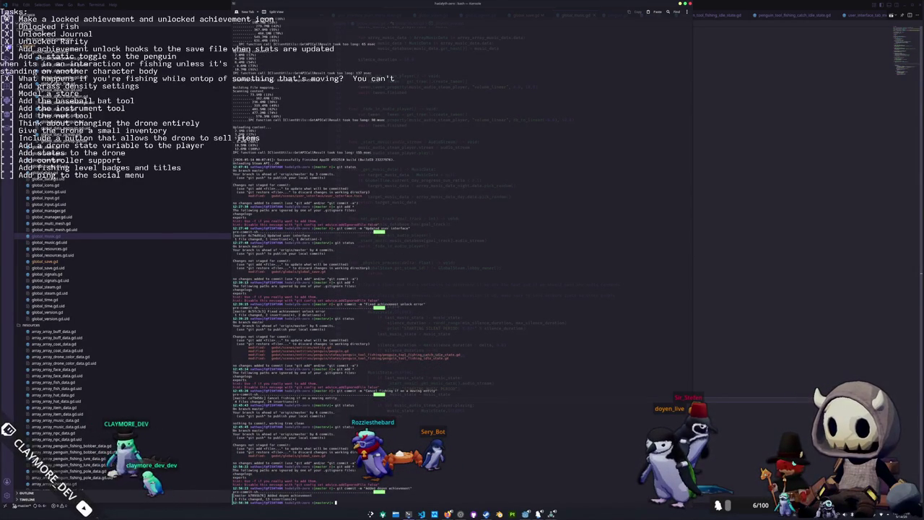
key(alt+Tab)
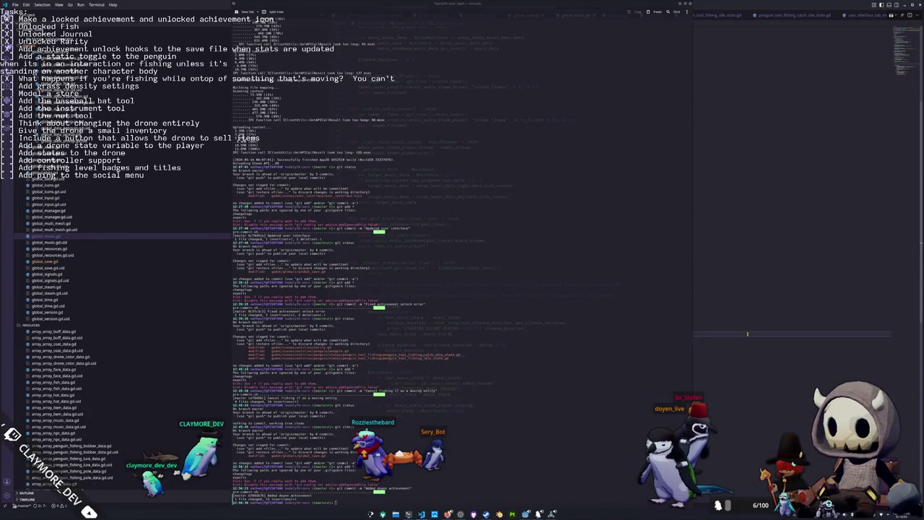
click(455, 307)
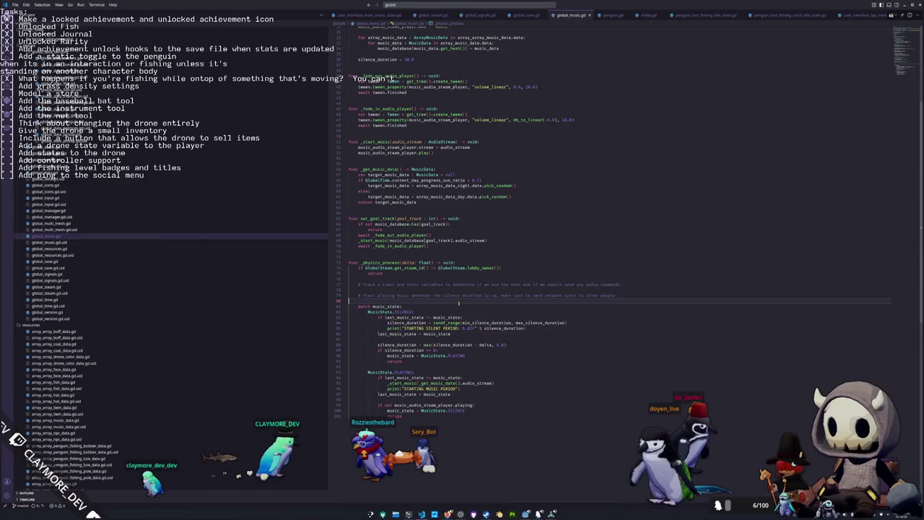
scroll(470, 301, up, 4)
scroll(471, 301, up, 5)
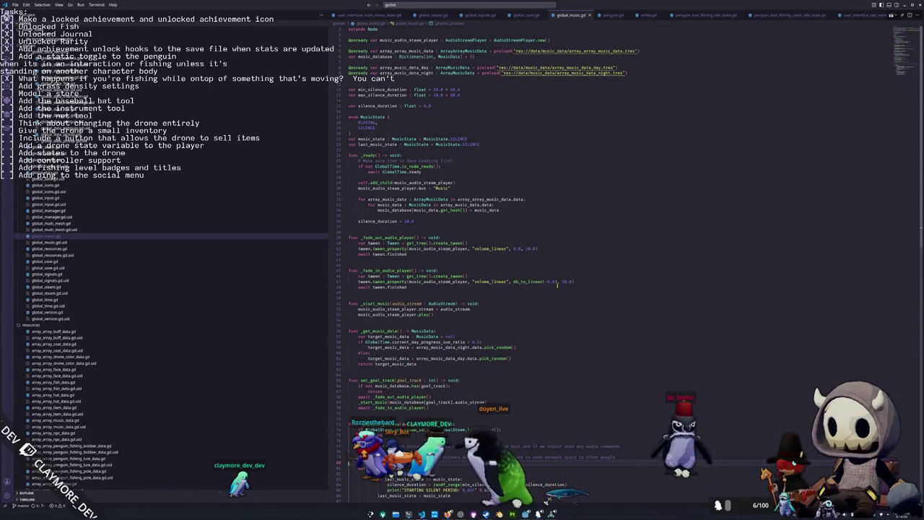
click(544, 231)
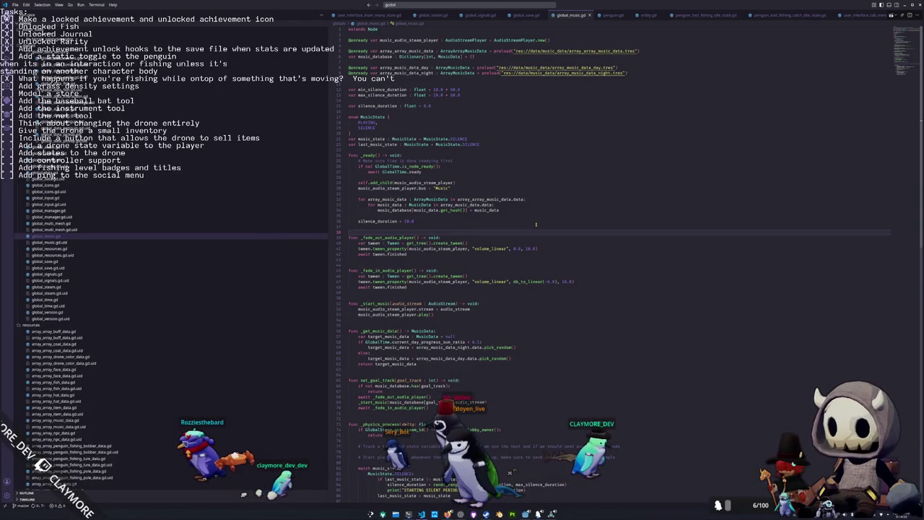
click(412, 228)
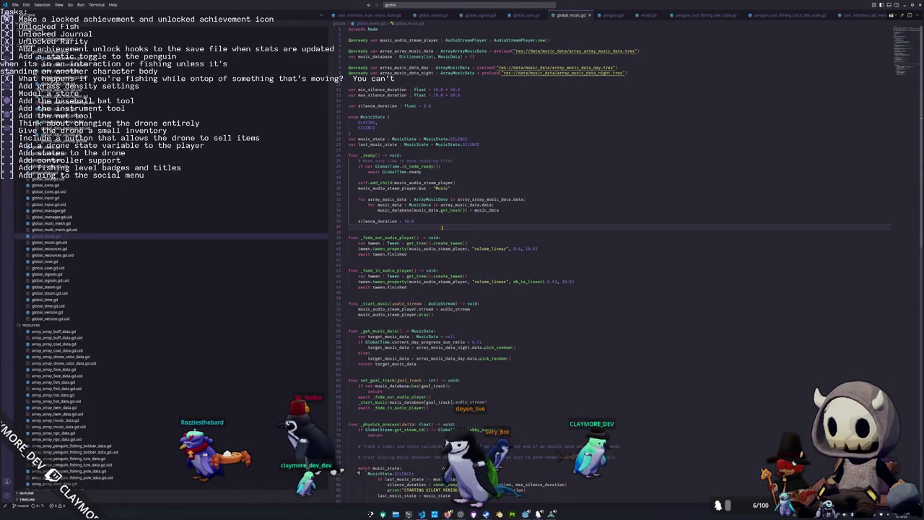
scroll(442, 227, down, 1)
click(410, 268)
scroll(409, 270, down, 2)
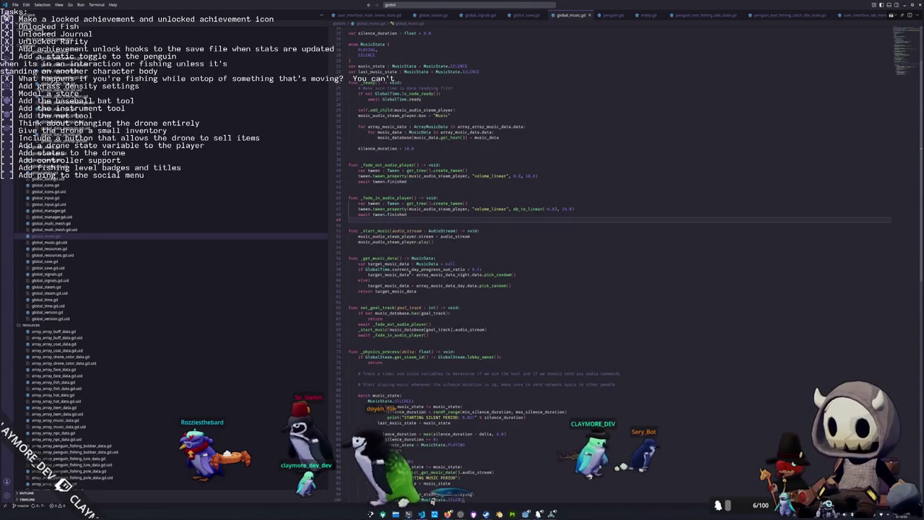
scroll(404, 297, down, 5)
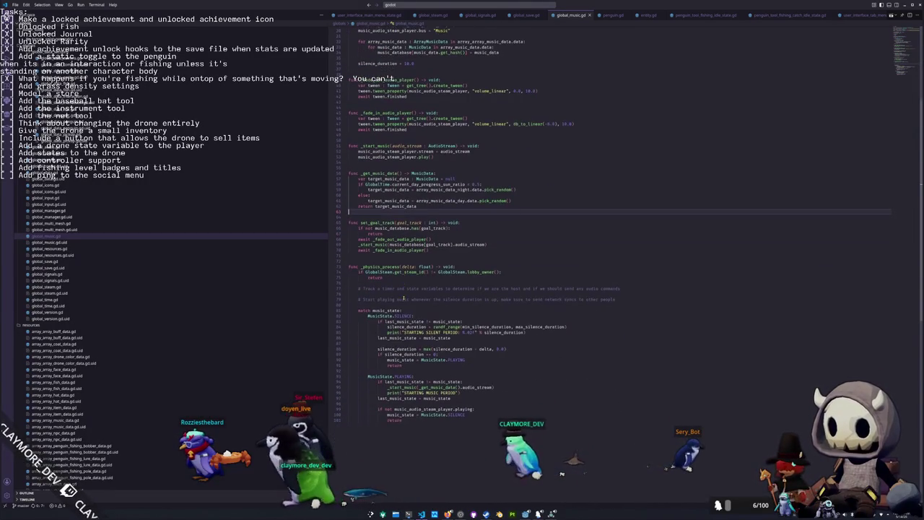
click(466, 346)
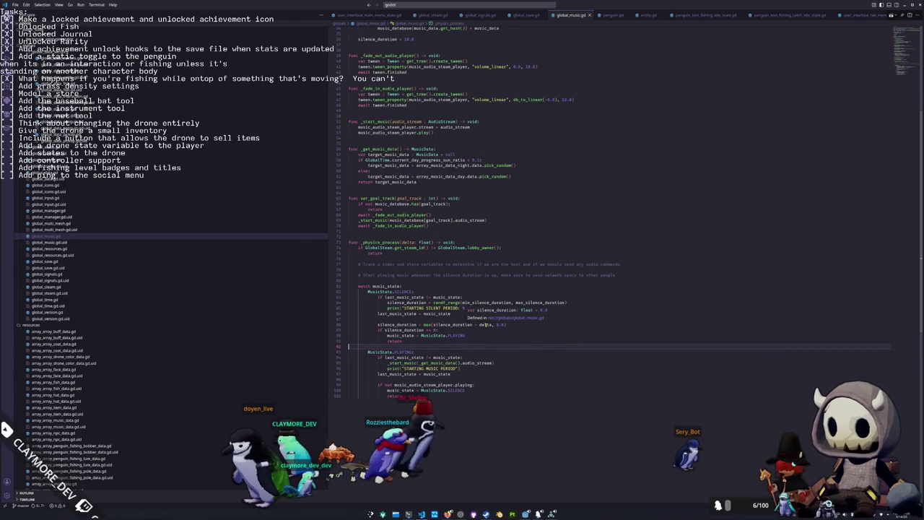
double_click(482, 325)
click(483, 347)
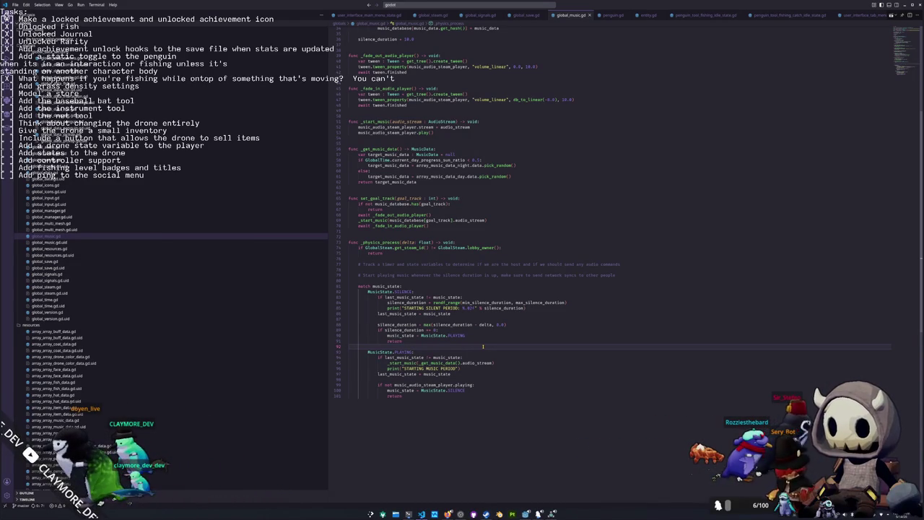
scroll(478, 355, up, 2)
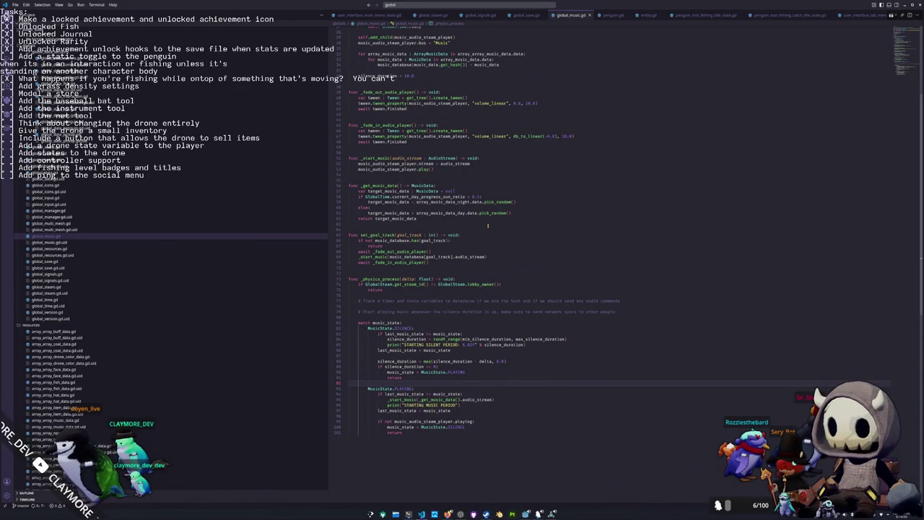
scroll(488, 225, up, 6)
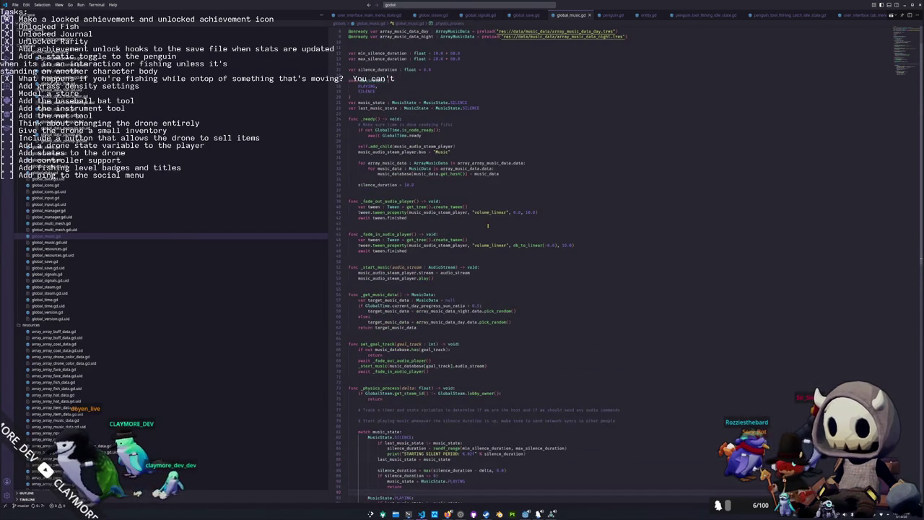
scroll(487, 226, up, 2)
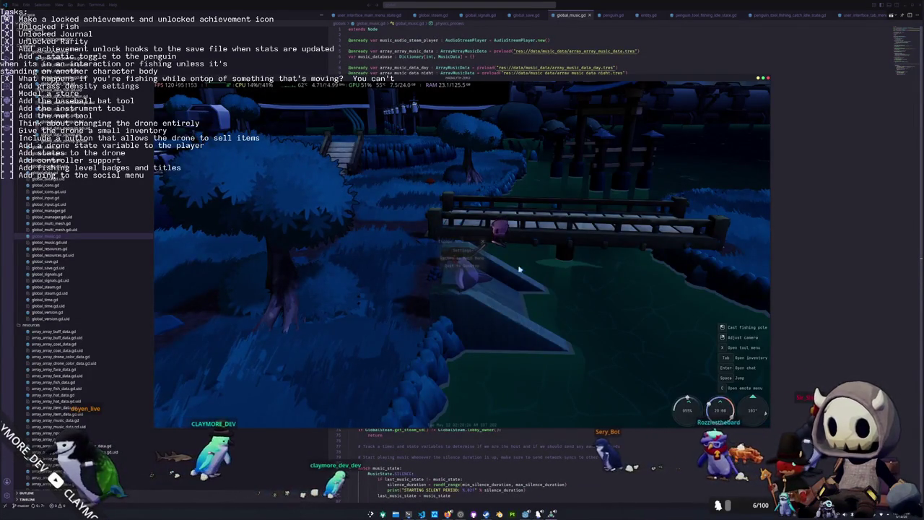
Quit the game and launch hadalyth-zero.x86_64 from Sourcenut/hadalyth-zero/exports/linux in Dolphin.
click(468, 265)
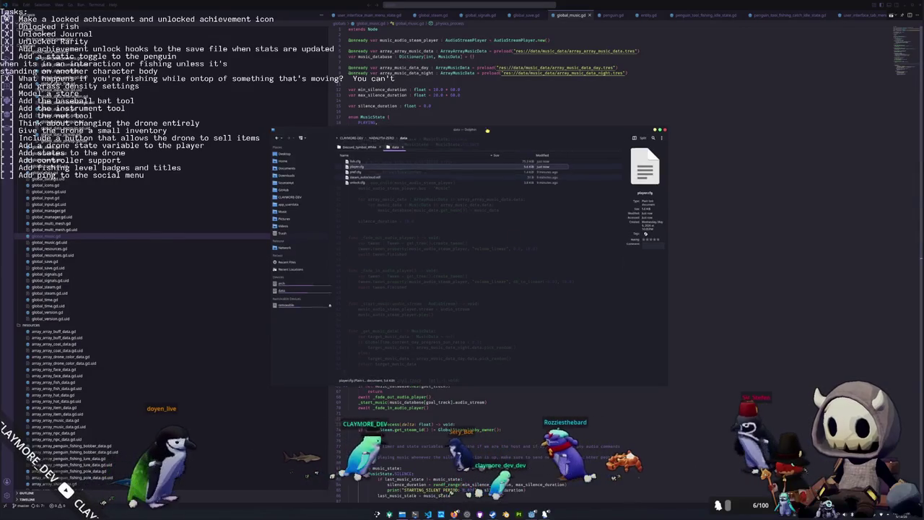
drag(487, 131, 628, 169)
click(427, 221)
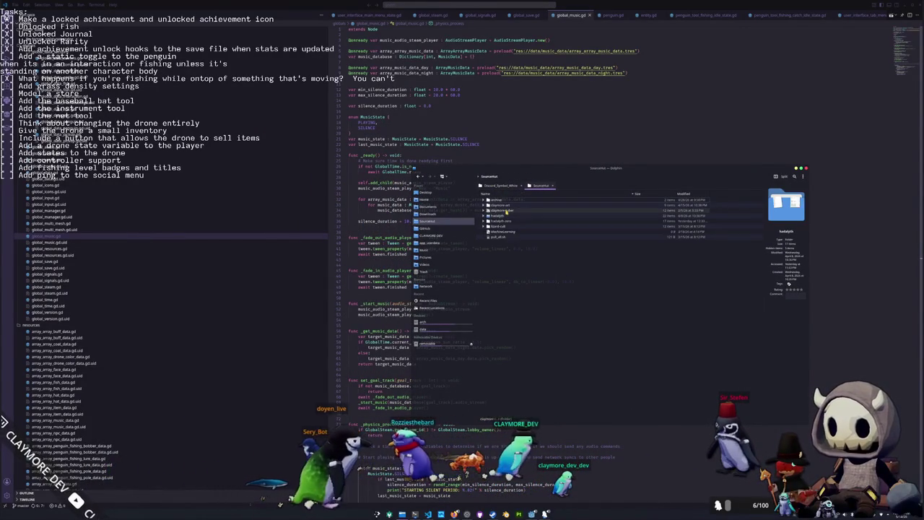
double_click(498, 220)
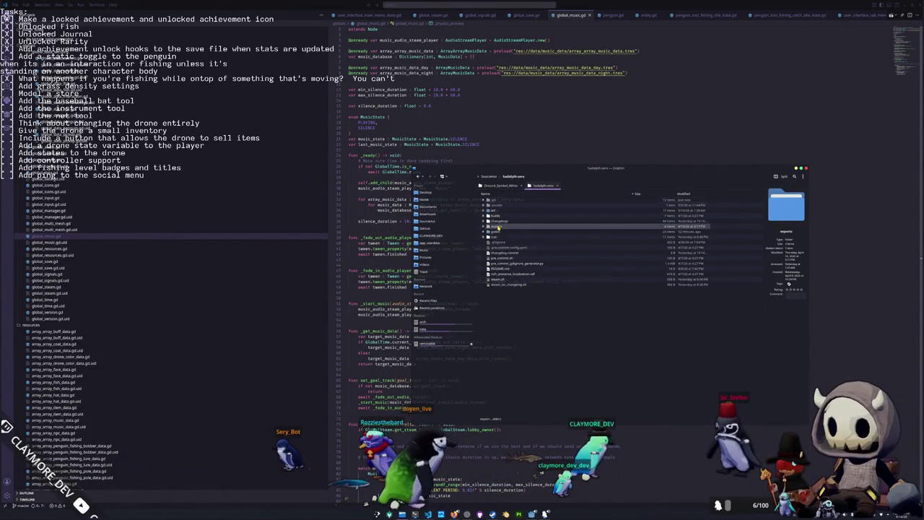
double_click(497, 227)
double_click(499, 204)
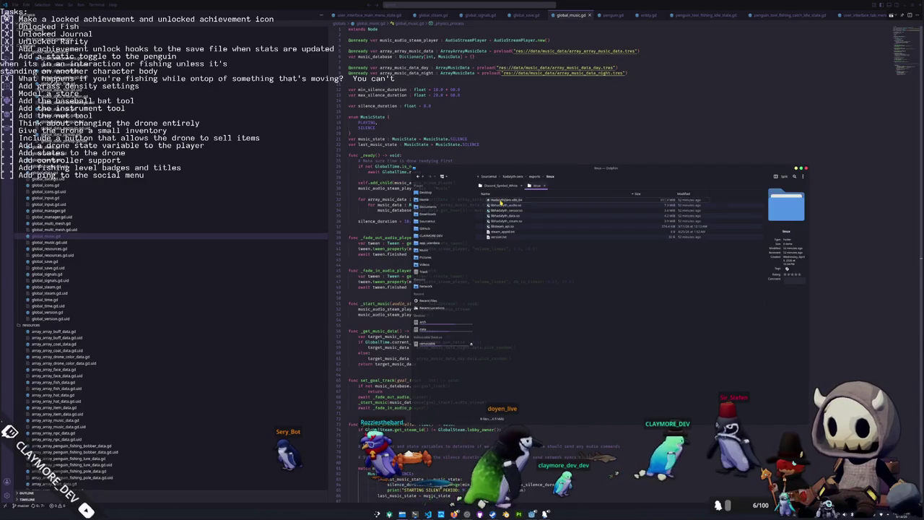
click(501, 202)
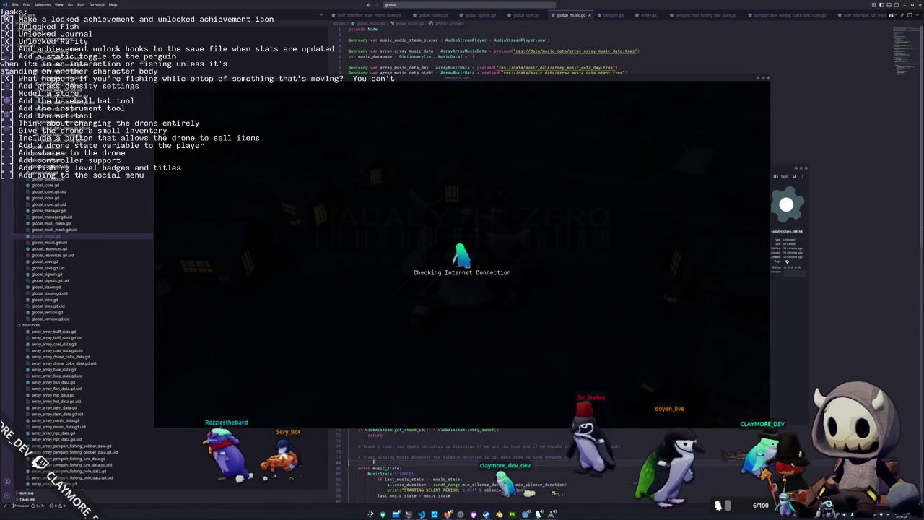
key(F5)
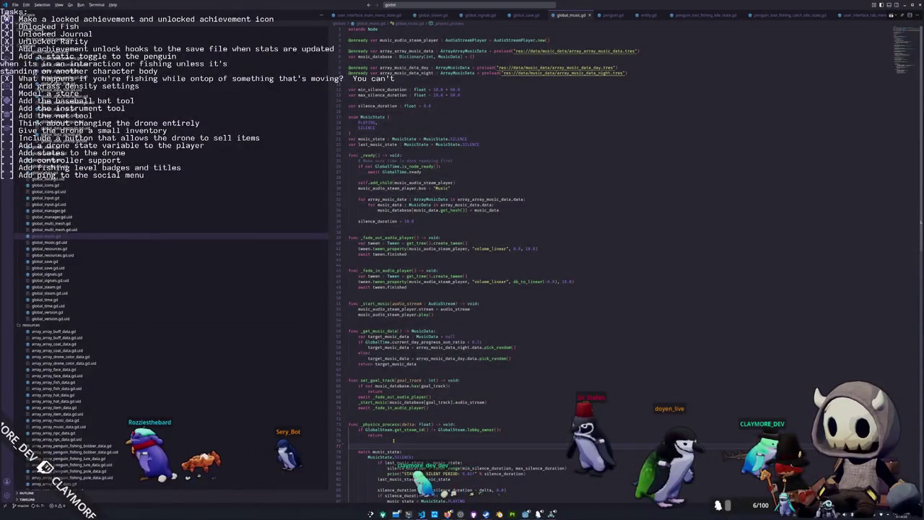
Check the build's Audio settings, with Master, Music and Ambience at 100, then quit to desktop.
click(452, 288)
click(529, 167)
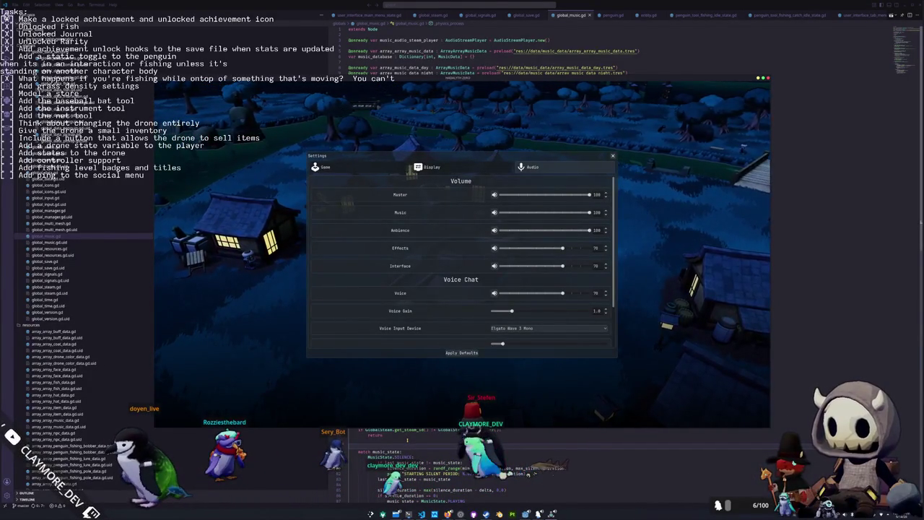
click(406, 439)
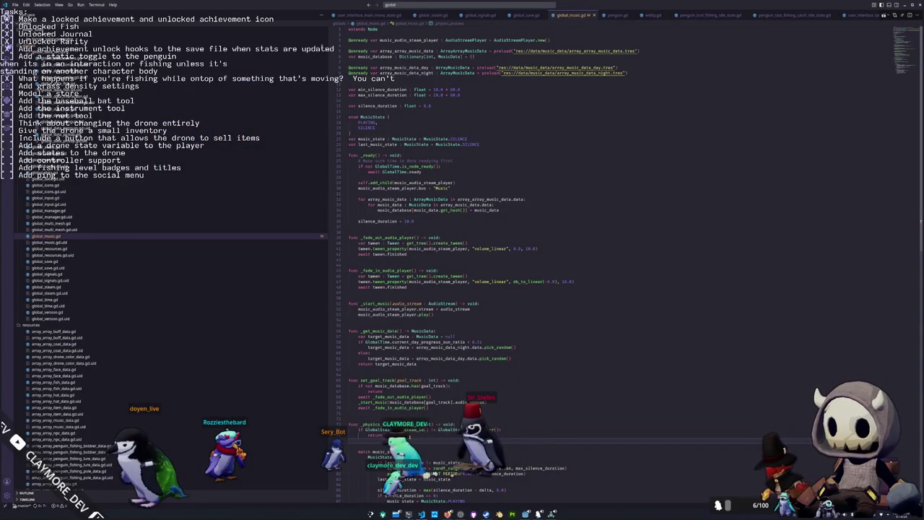
click(537, 514)
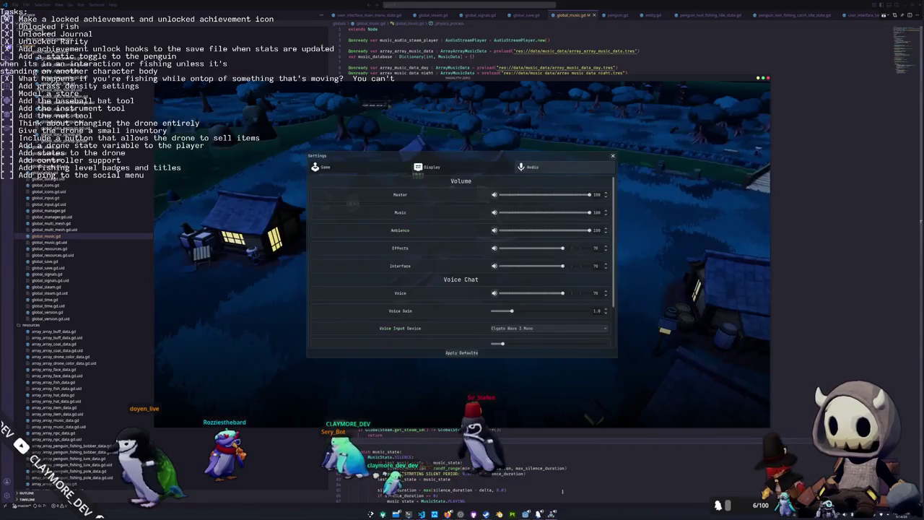
click(613, 156)
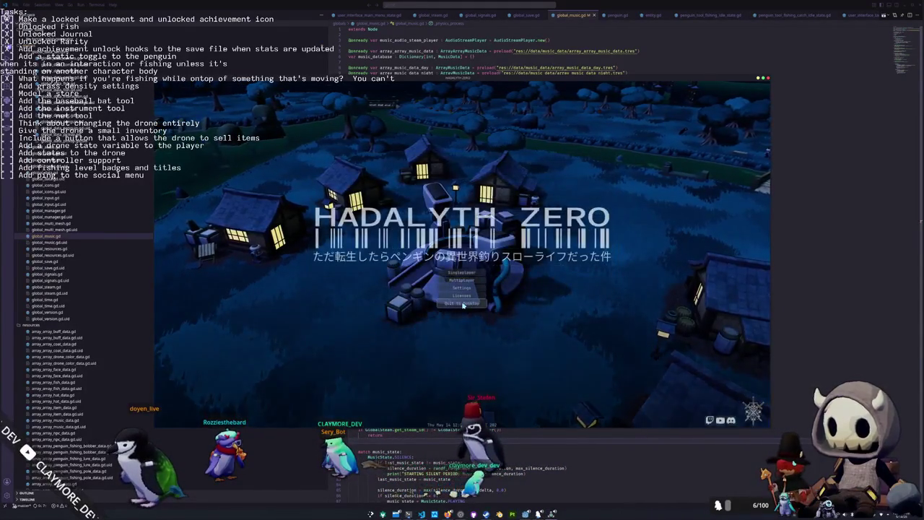
click(463, 303)
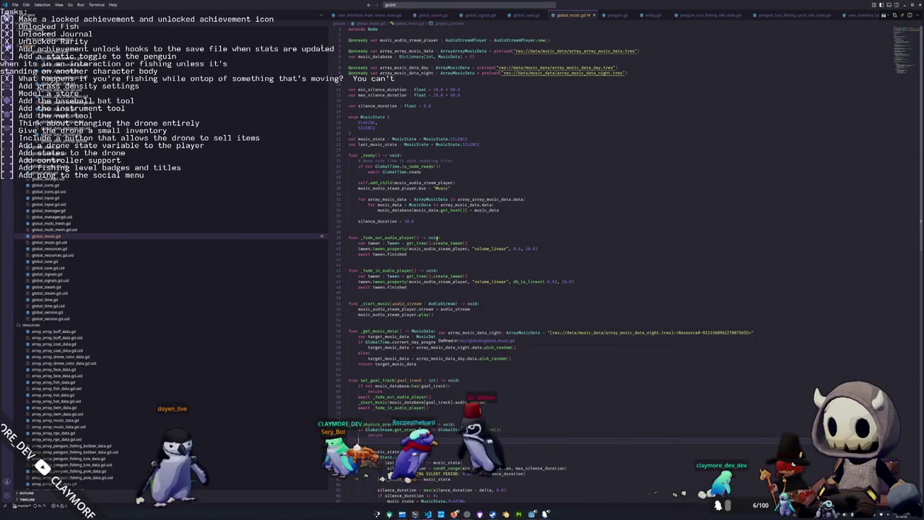
Change the minimum silence duration to 5.0 and the maximum to 10.0, and save global_music.gd.
double_click(444, 90)
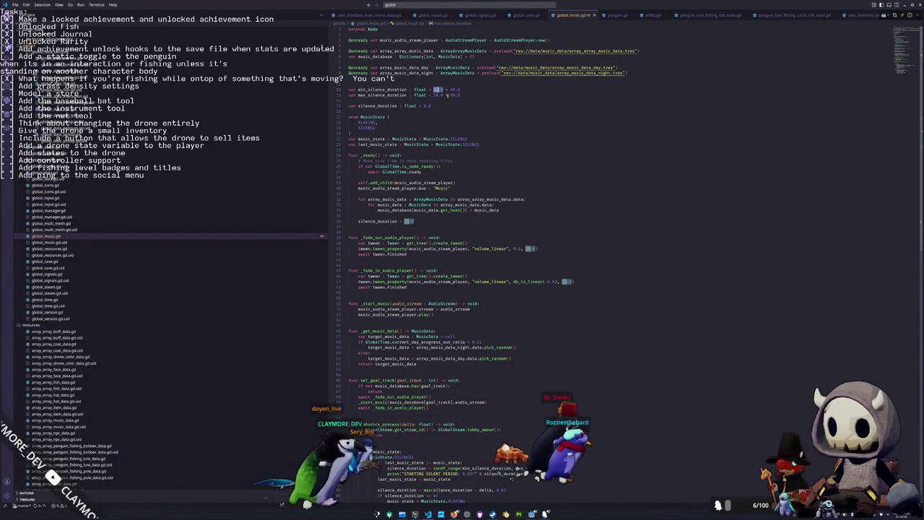
text(5.0)
double_click(447, 94)
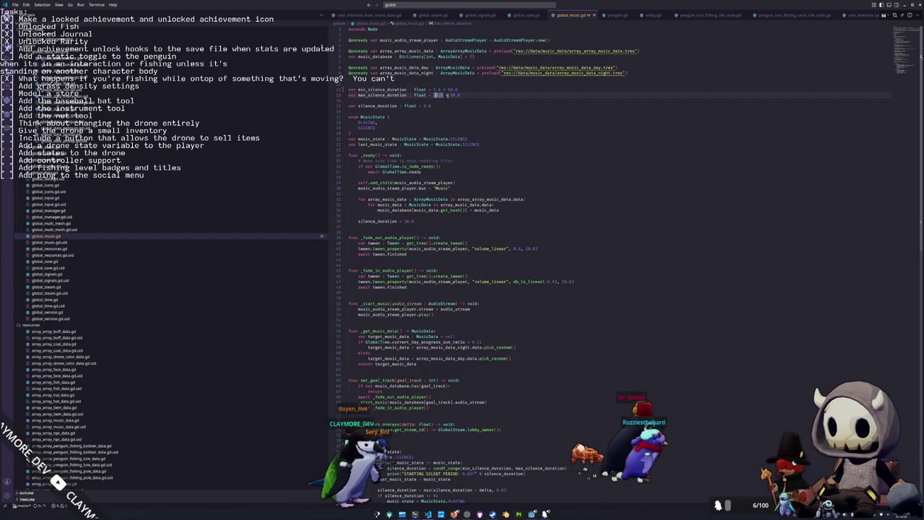
text(10.0)
key(Up)
key(Home)
key(ctrl+s)
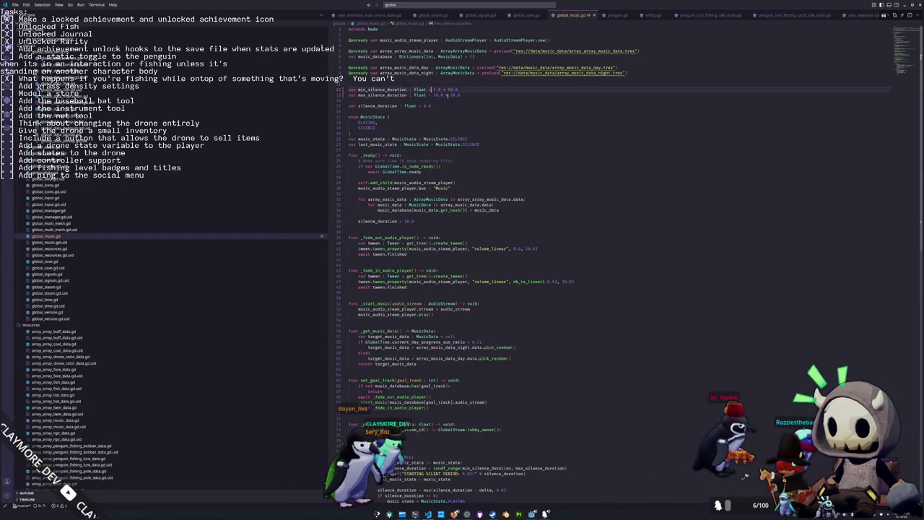
Select and inspect the max_silence_duration name in global_music.gd.
key(Down)
key(ctrl+Right)
key(ctrl+shift+Right)
scroll(447, 95, down, 1)
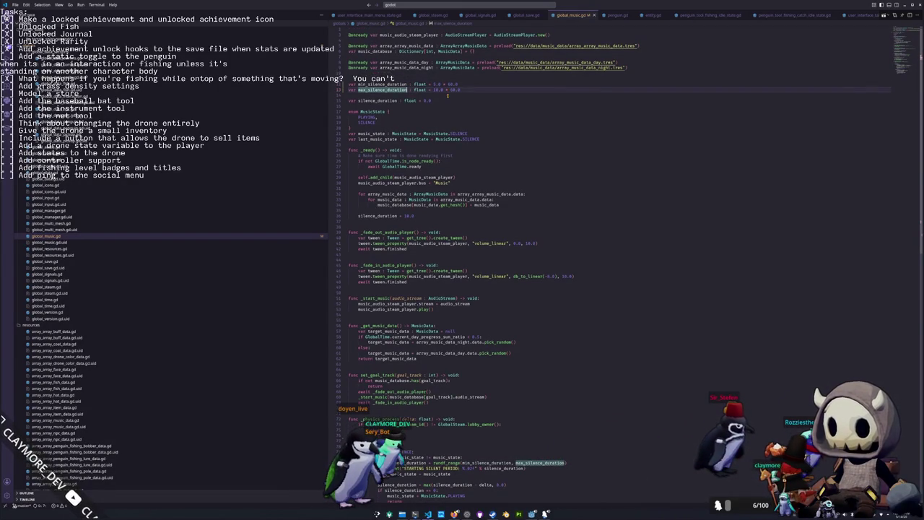
key(Home)
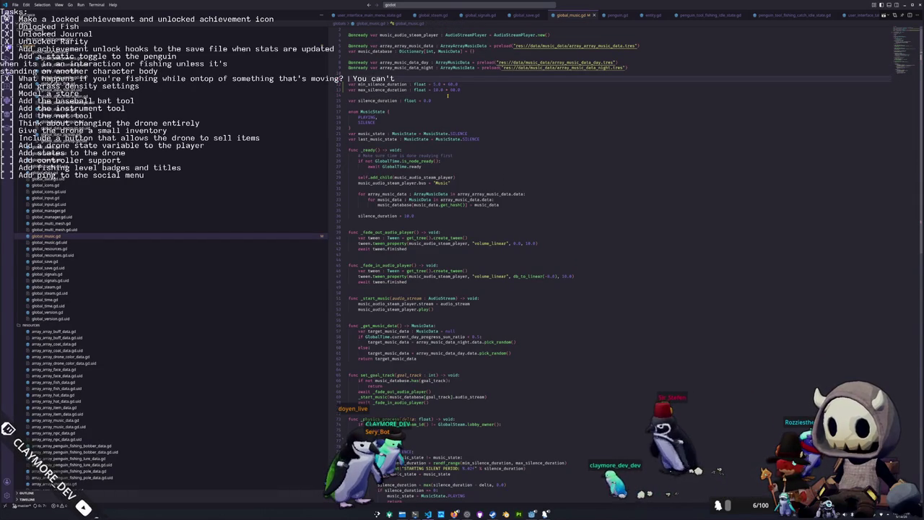
scroll(448, 94, up, 1)
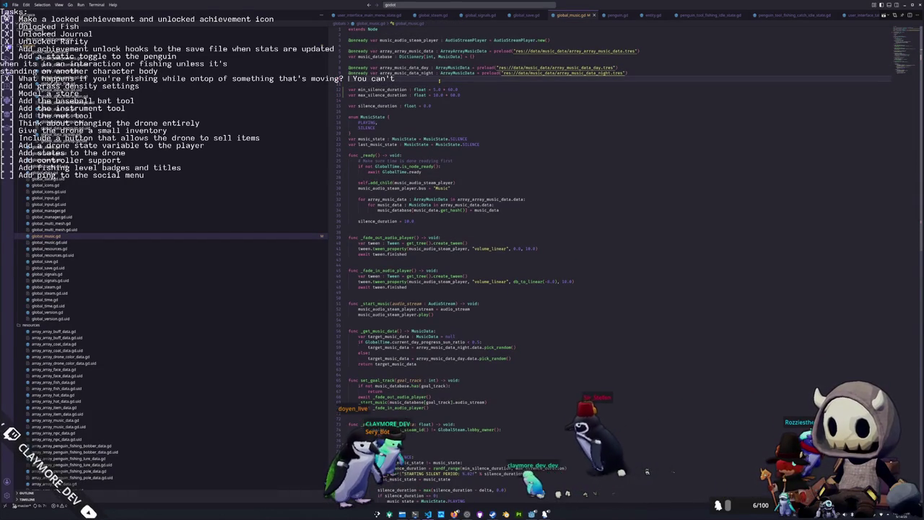
key(alt+Tab)
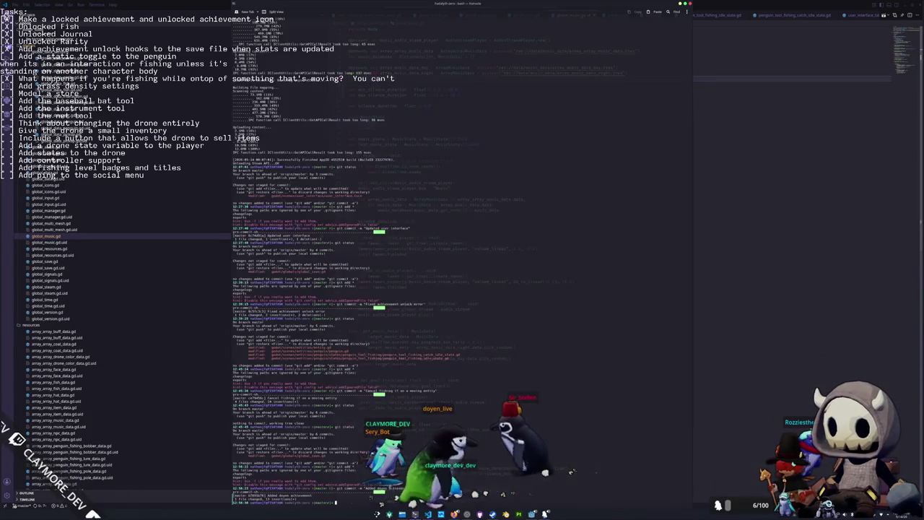
Check git status, stage everything with git add *, and commit the silence duration change.
text(git status)
key(Return)
text(git add *)
key(Return)
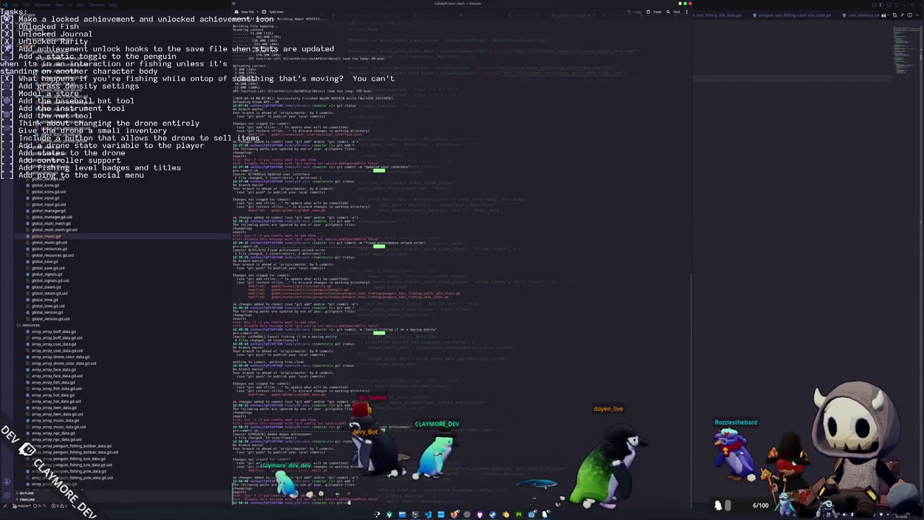
text(it -m "Halved silence durat)
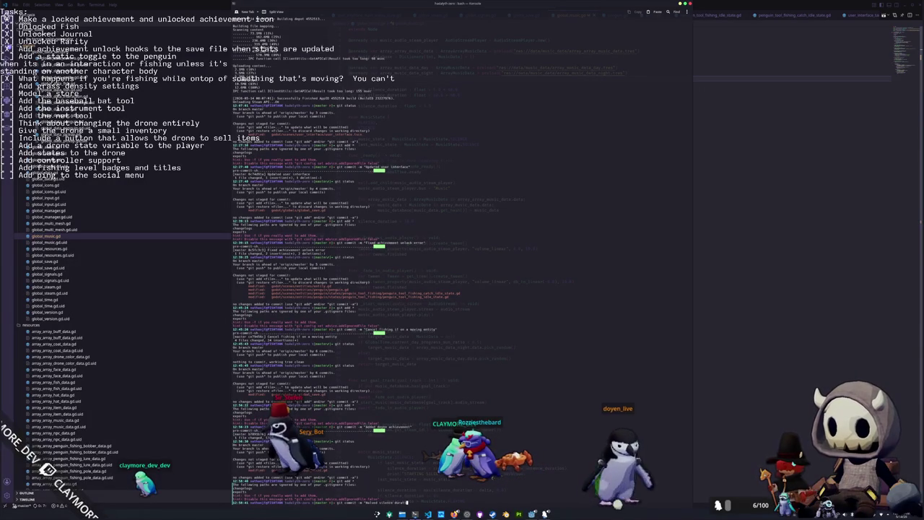
text(een tracks)
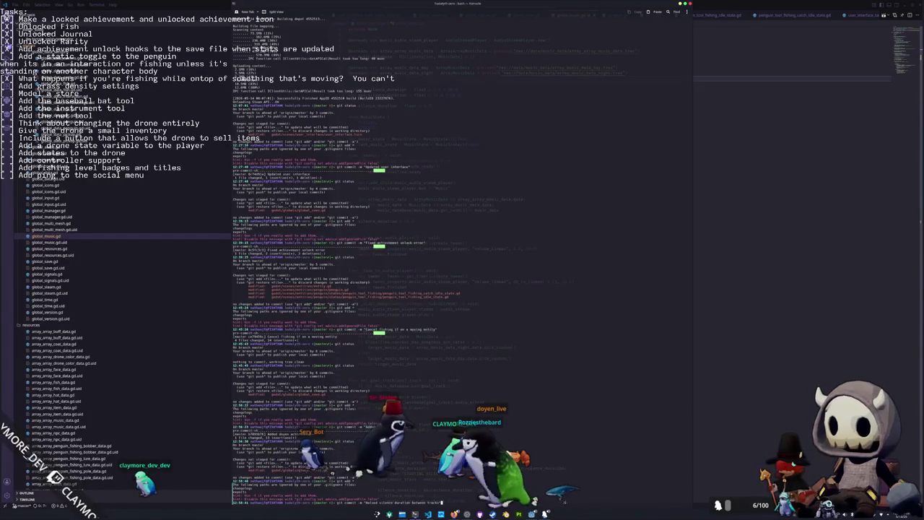
key(Return)
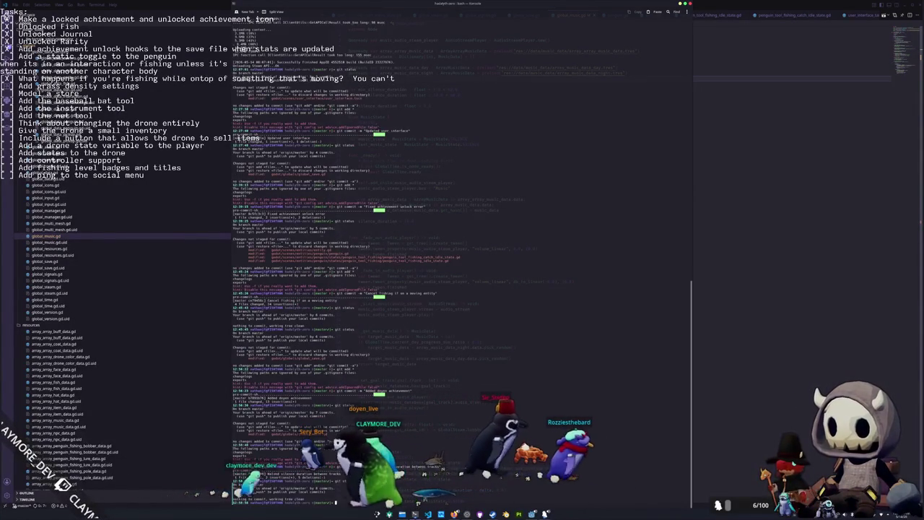
key(alt+Tab)
key(alt+Tab)
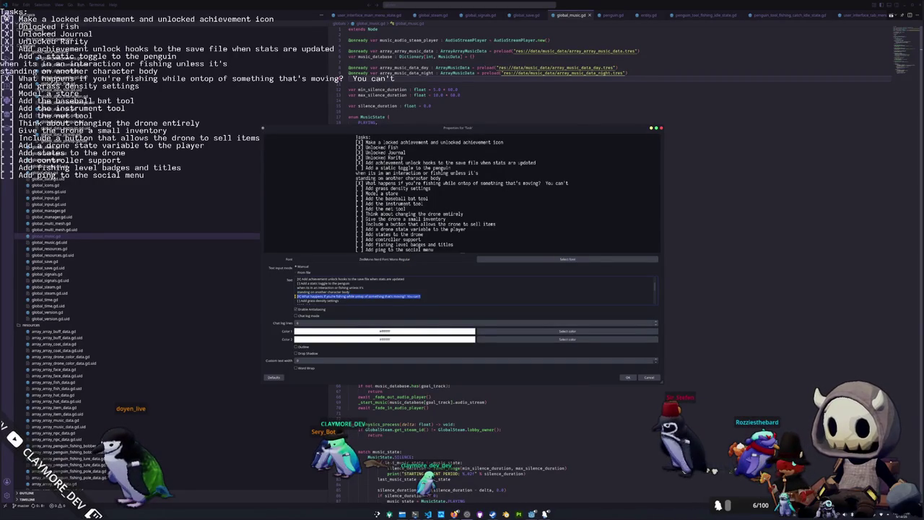
Read over the task list text, select the static toggle task line, and close without changes.
scroll(299, 297, up, 2)
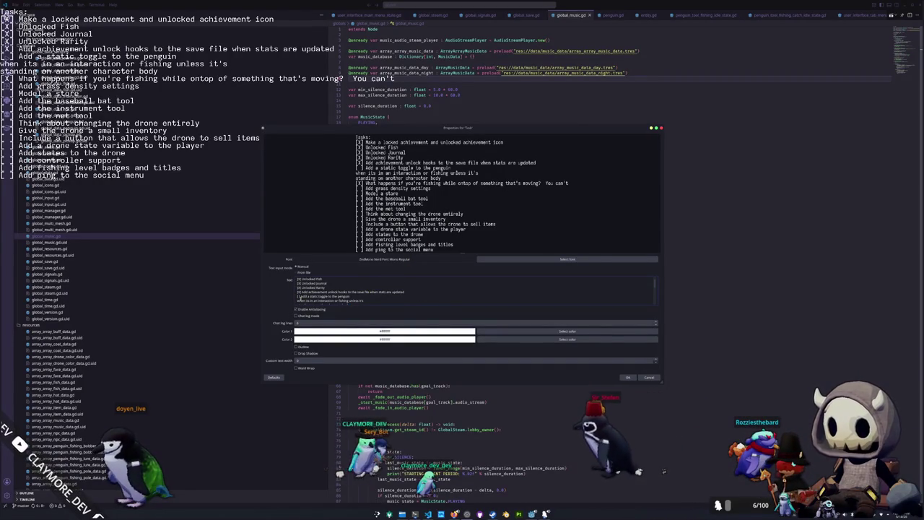
drag(296, 296, 351, 296)
scroll(347, 288, down, 2)
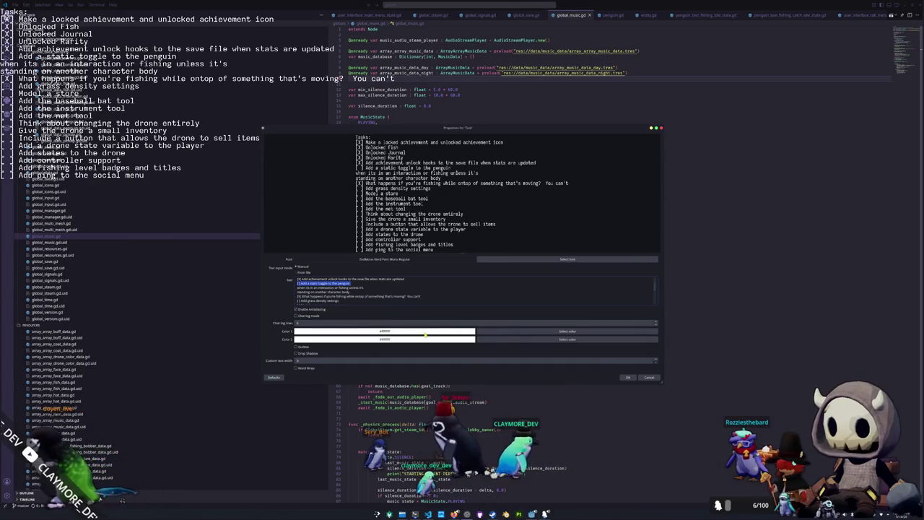
key(Escape)
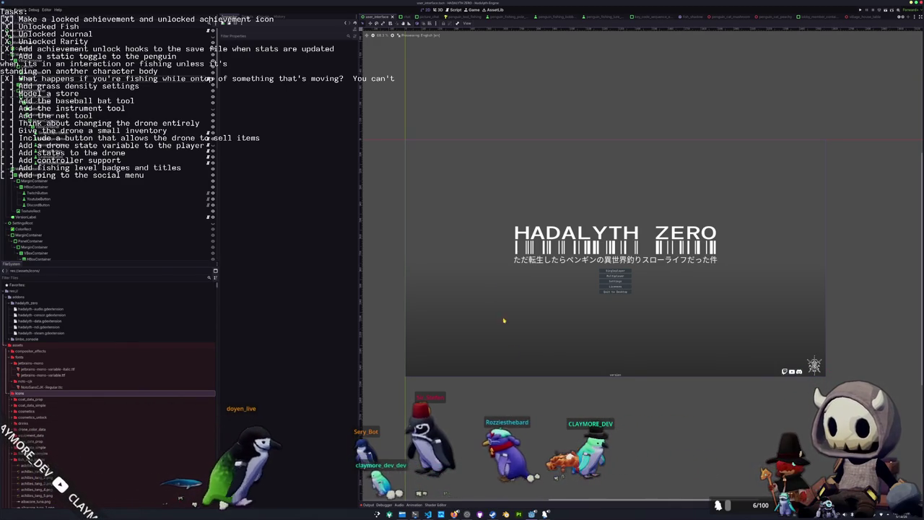
Open the penguin_player scene and view the names of its collision layers.
scroll(615, 20, down, 3)
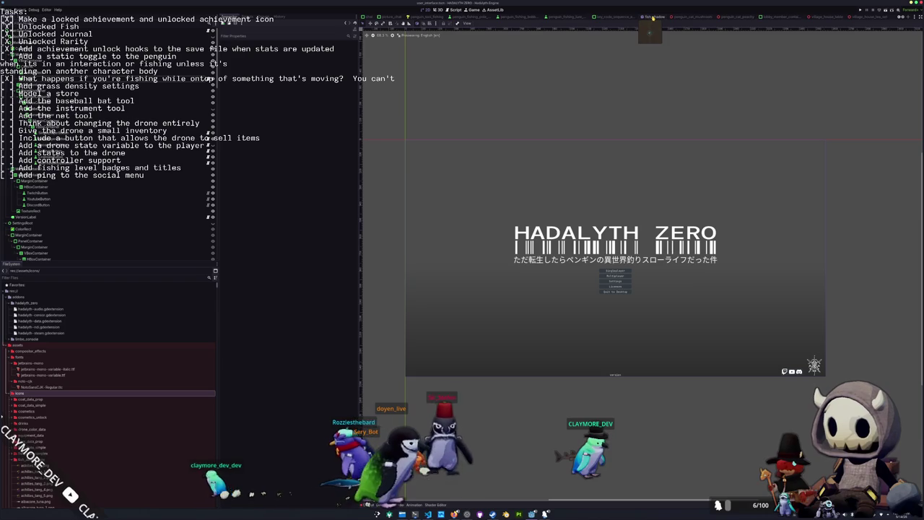
click(470, 16)
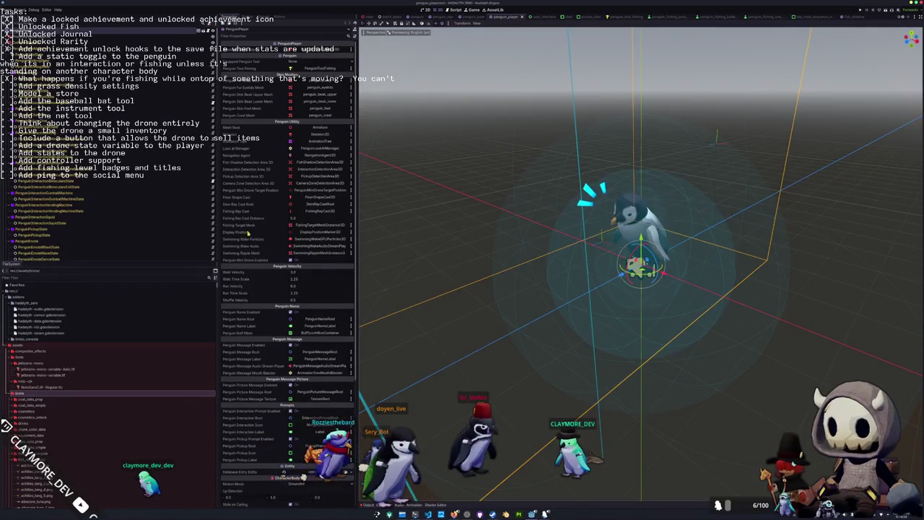
scroll(248, 233, down, 5)
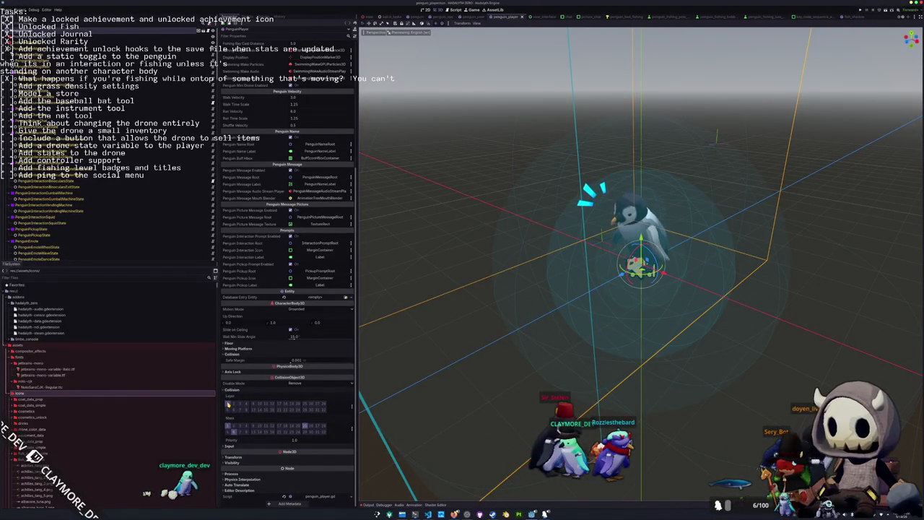
click(352, 430)
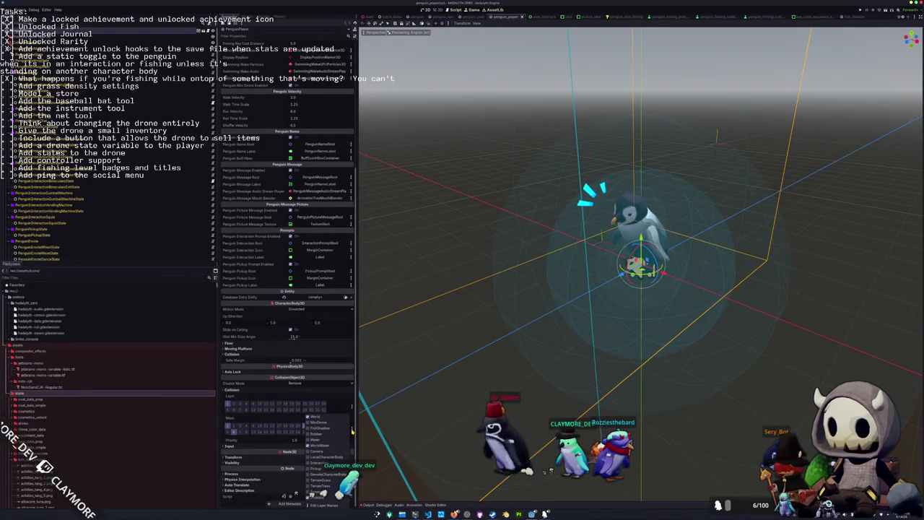
click(282, 385)
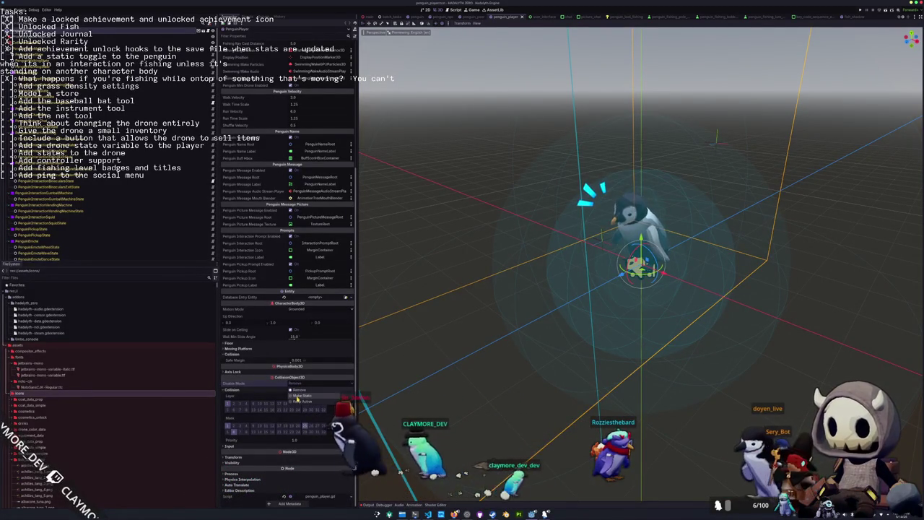
mouse_move(276, 386)
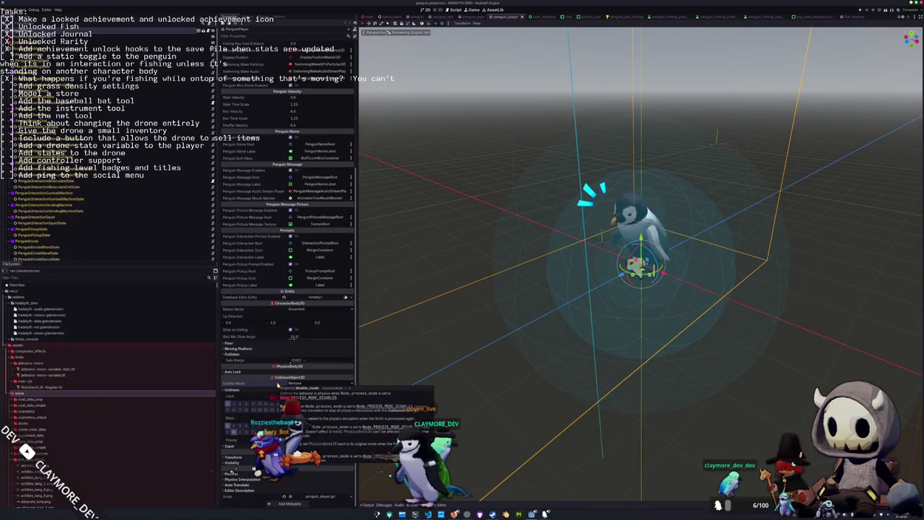
Expand the penguin's Axis Lock, Moving Platform and Floor settings in the Inspector.
scroll(239, 475, down, 2)
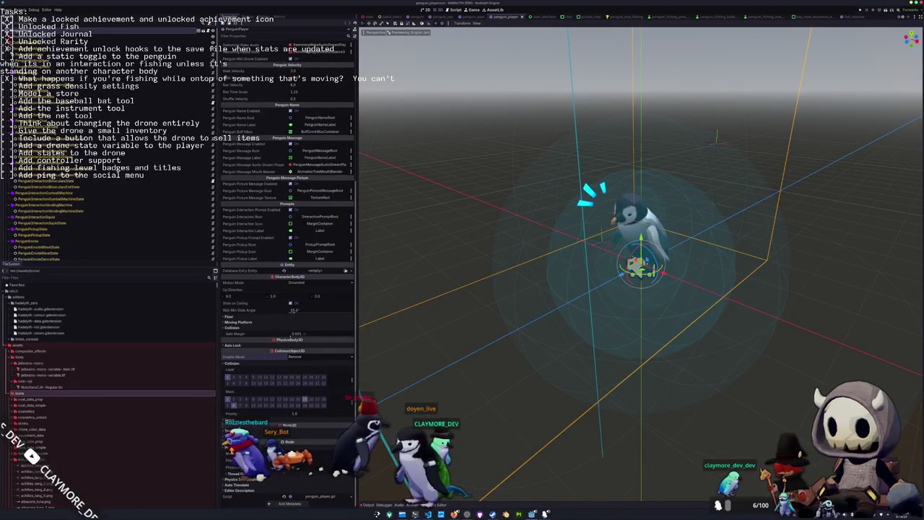
scroll(336, 472, down, 1)
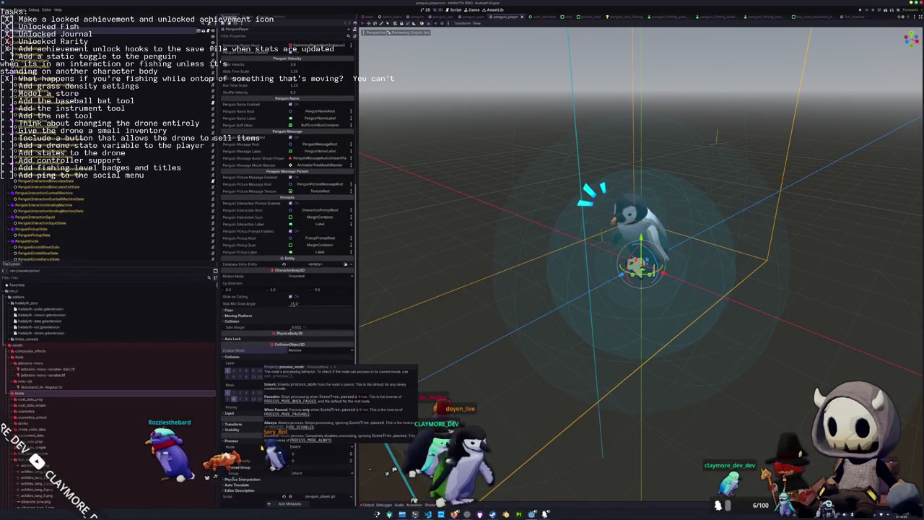
mouse_move(267, 353)
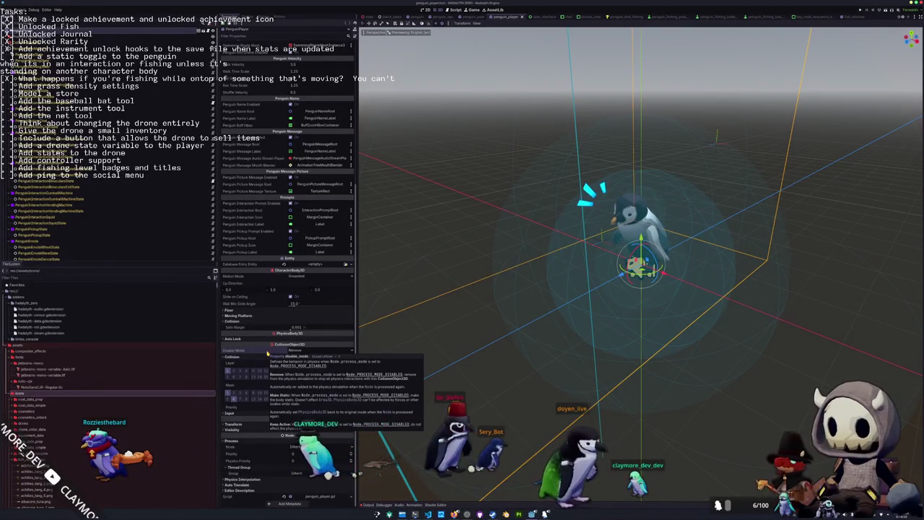
click(270, 339)
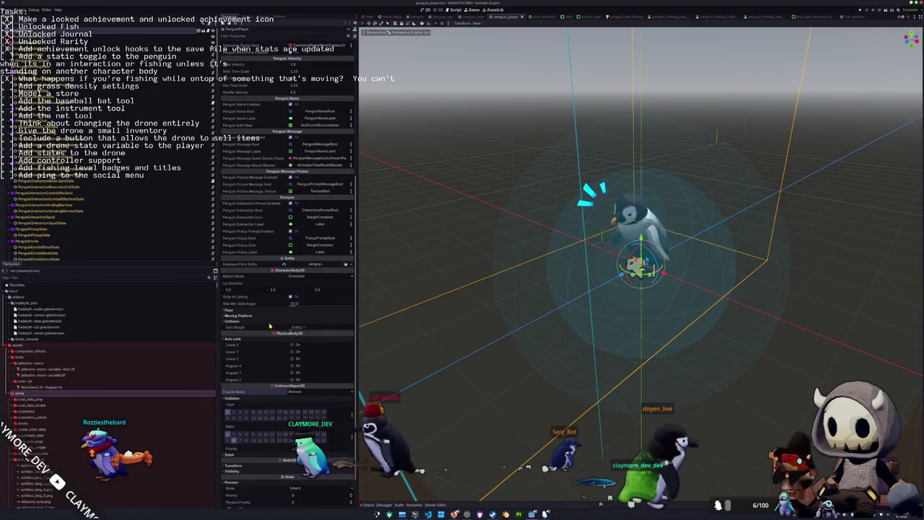
click(273, 316)
click(275, 310)
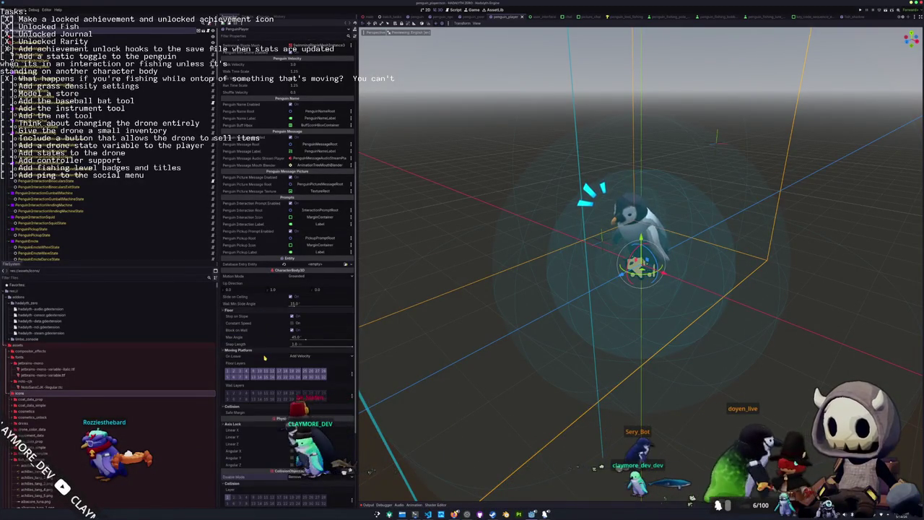
mouse_move(264, 357)
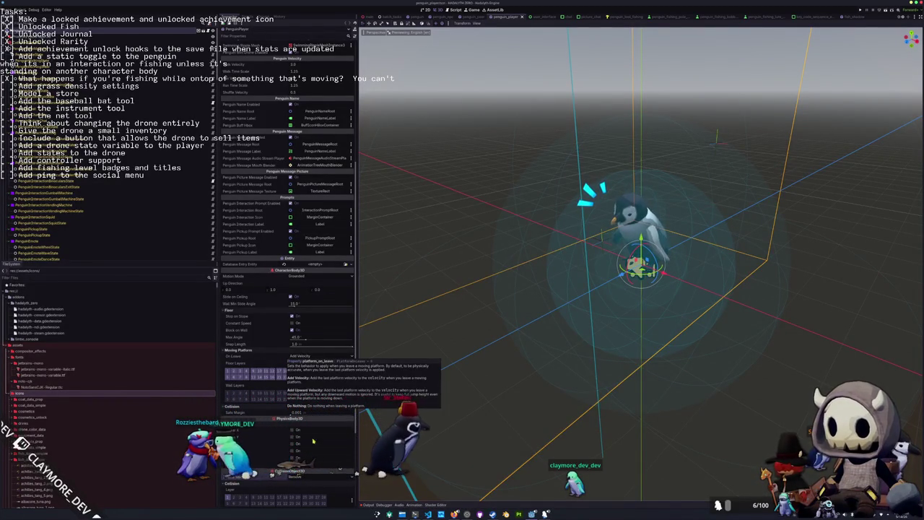
key(alt+Tab)
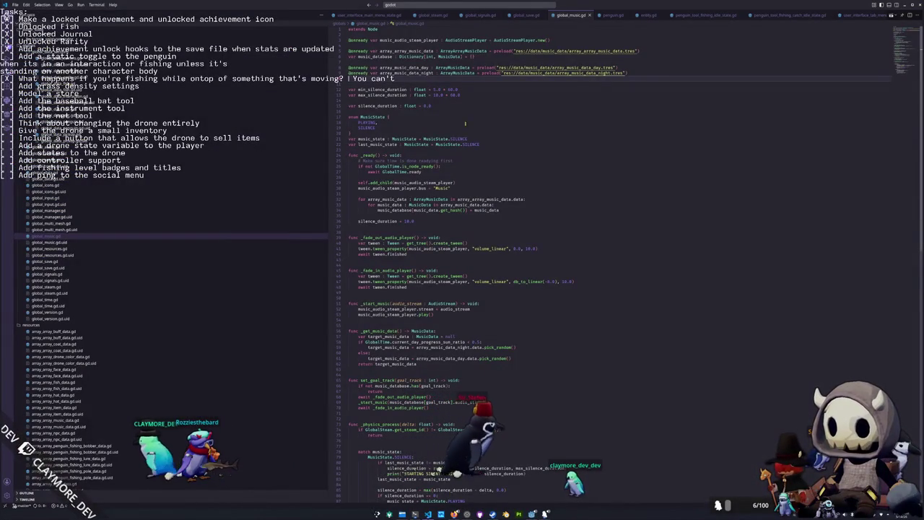
In entity.gd, highlight the uses of _goal_velocity and interpolate_transforms.
key(ctrl+Tab)
scroll(613, 260, up, 1)
click(361, 236)
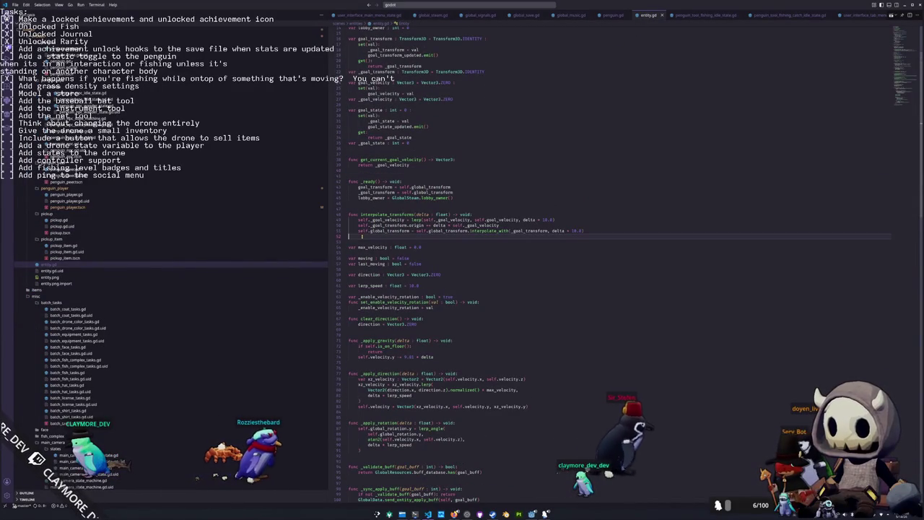
double_click(483, 225)
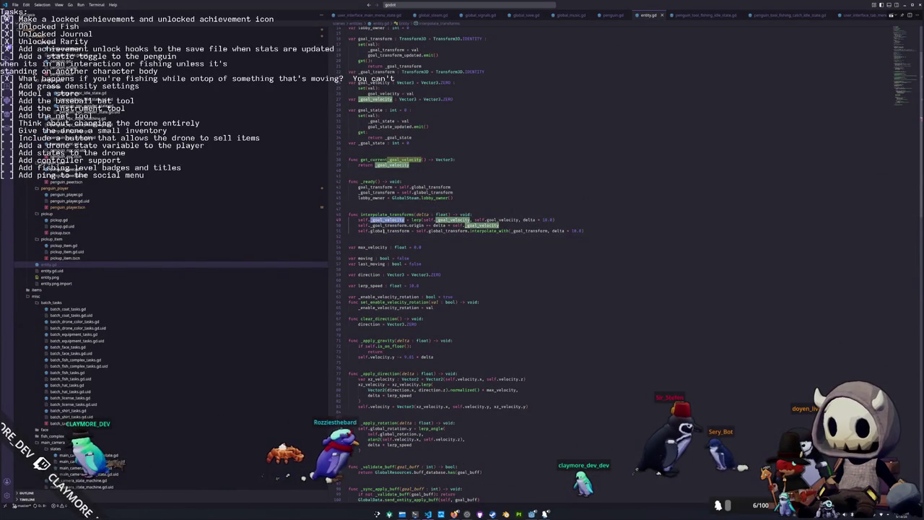
double_click(388, 214)
scroll(448, 242, down, 3)
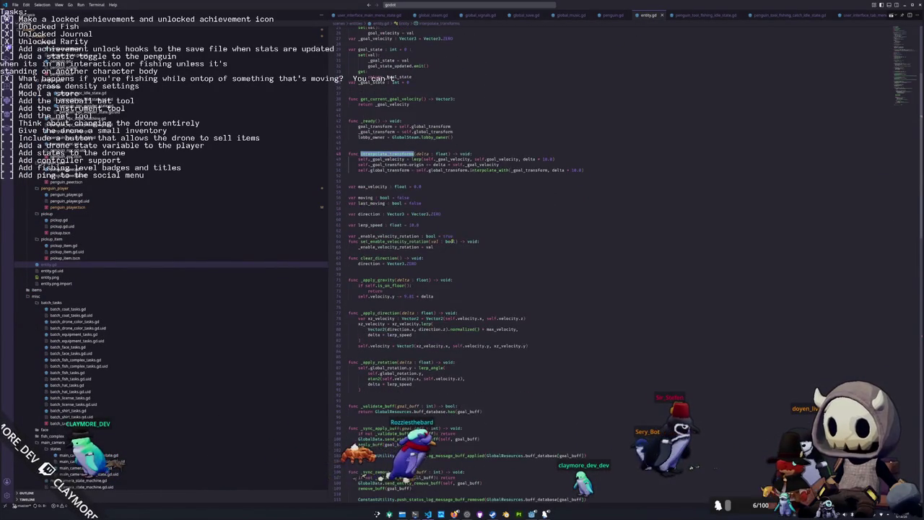
scroll(447, 241, down, 20)
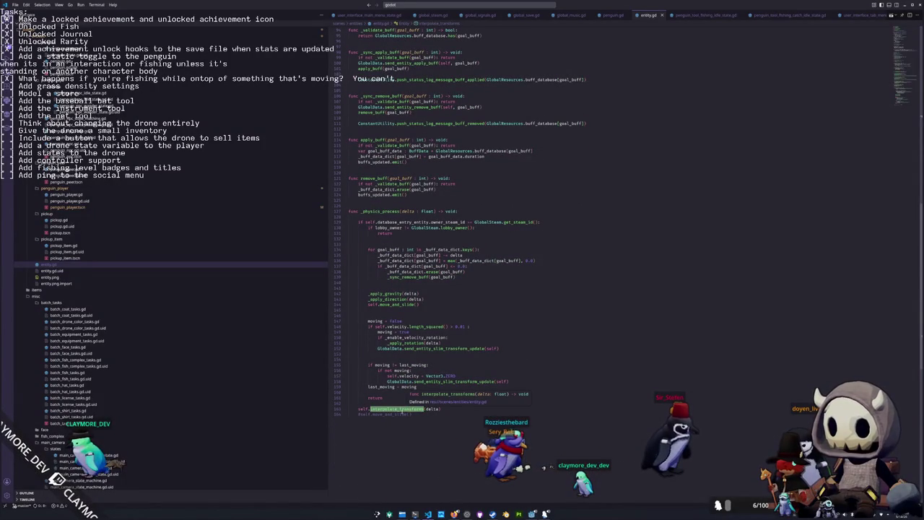
Scroll through entity.gd and highlight every use of velocity.
scroll(358, 418, up, 2)
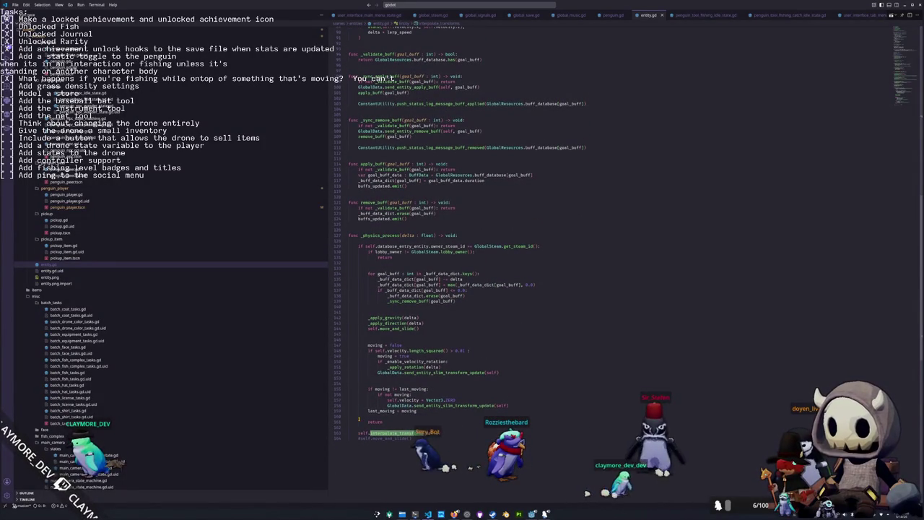
scroll(359, 419, up, 3)
scroll(358, 419, up, 5)
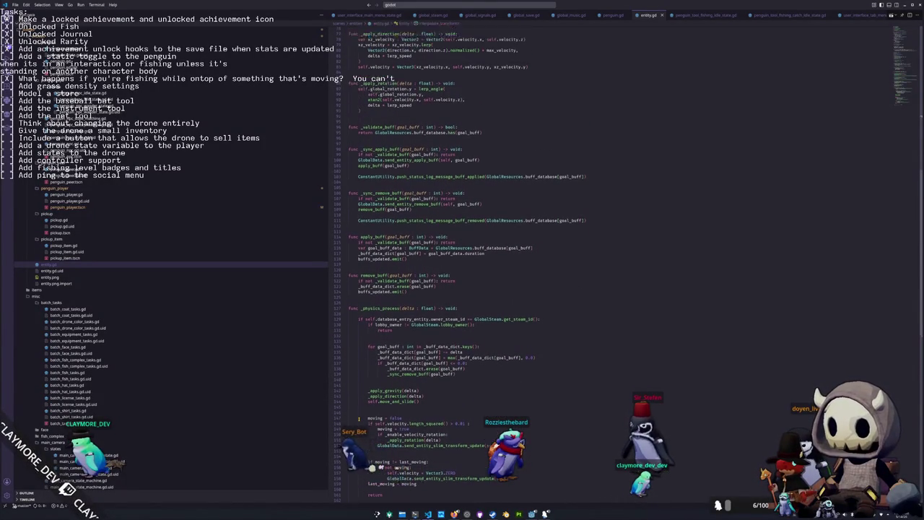
scroll(359, 418, up, 7)
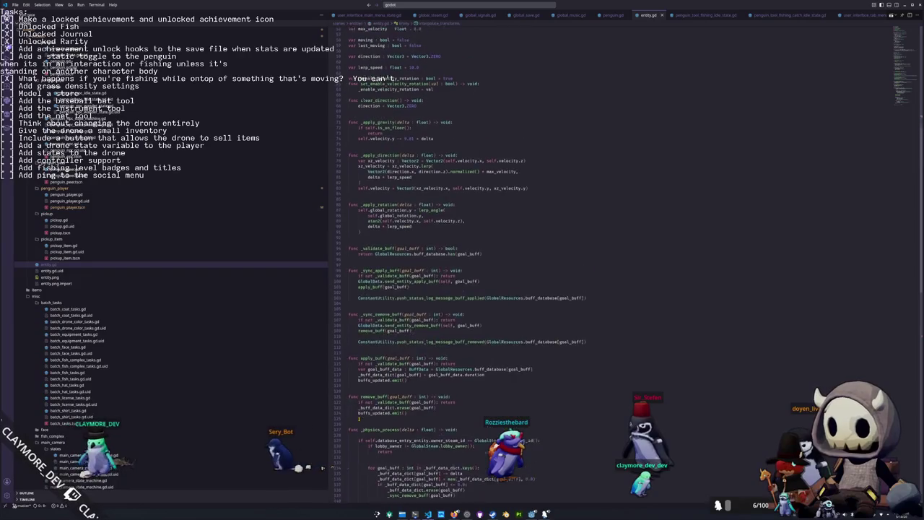
scroll(365, 299, up, 1)
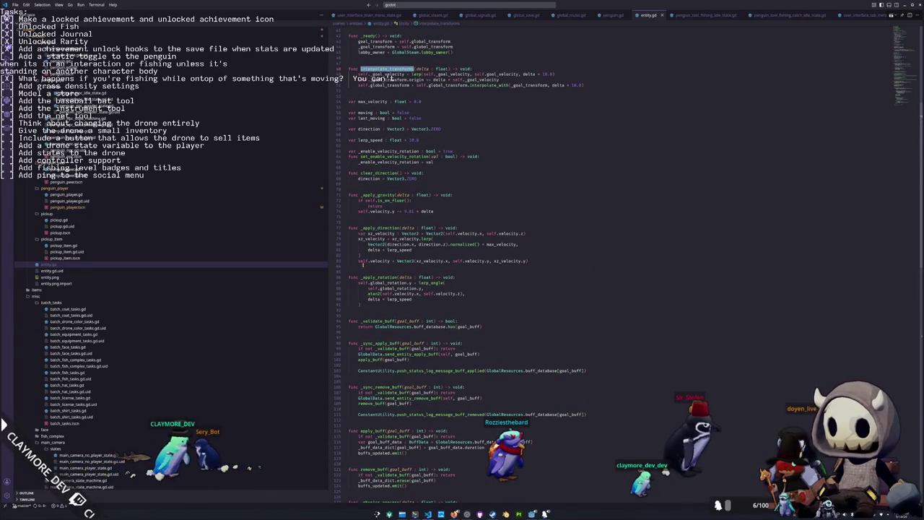
click(361, 265)
double_click(380, 261)
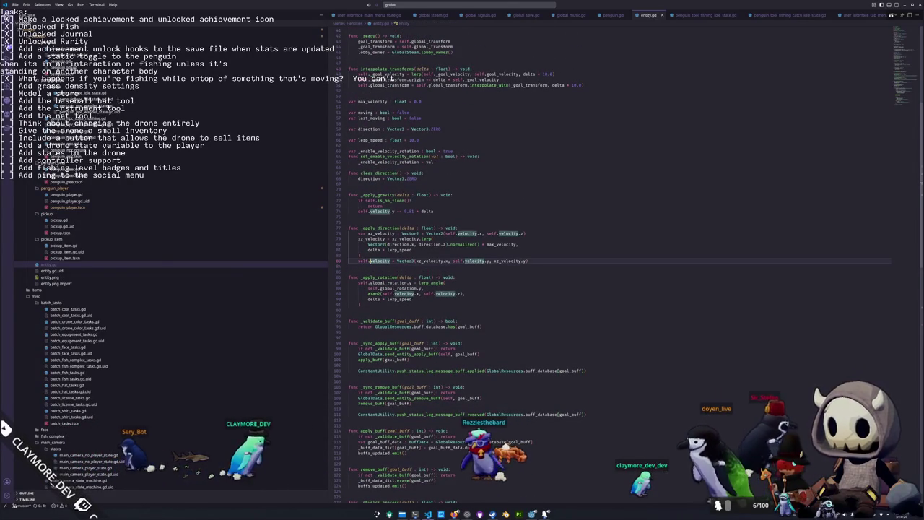
scroll(360, 311, up, 5)
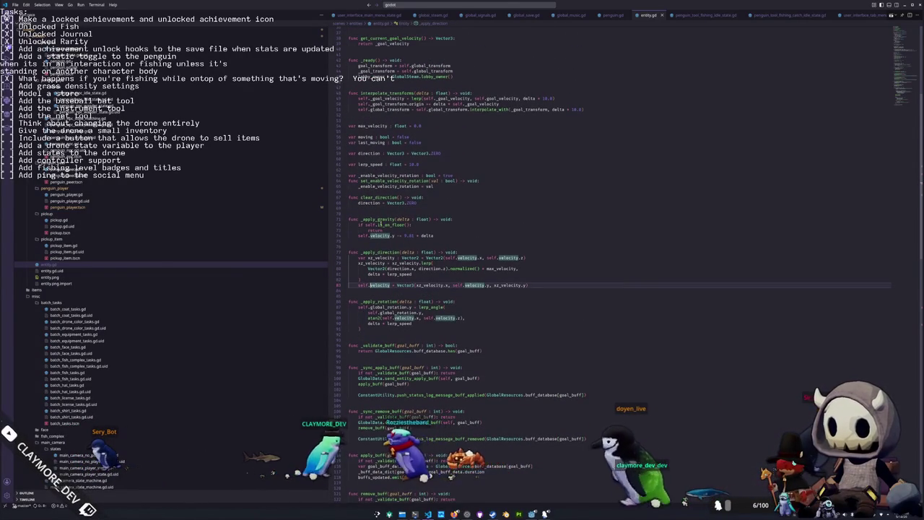
Add 'self.velocity = _goal_velocity' at the end of interpolate_transform.
click(377, 164)
key(Return)
text(self.vel)
key(Return)
text(= _goal_ve)
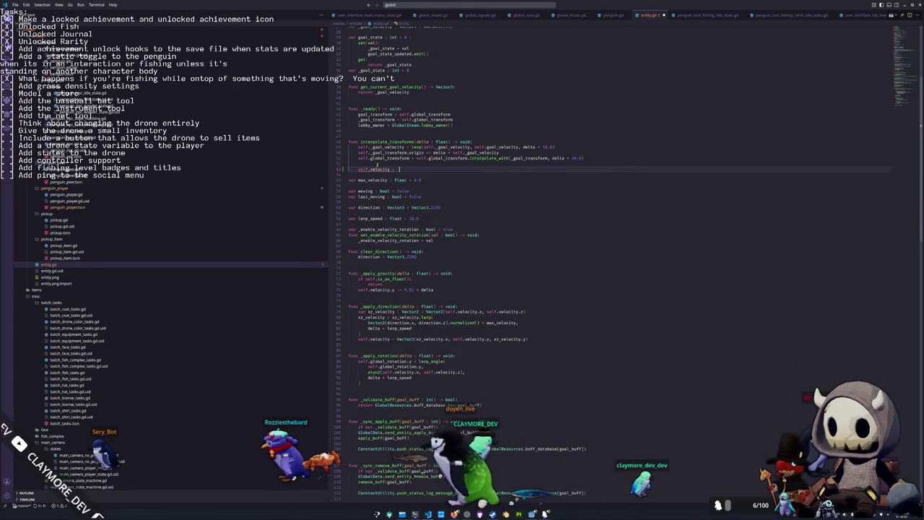
key(Return)
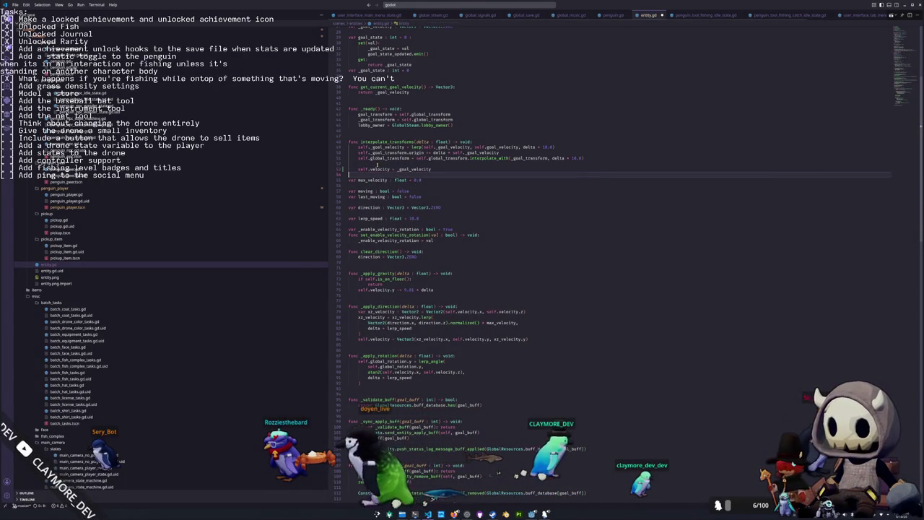
key(Return)
key(Delete)
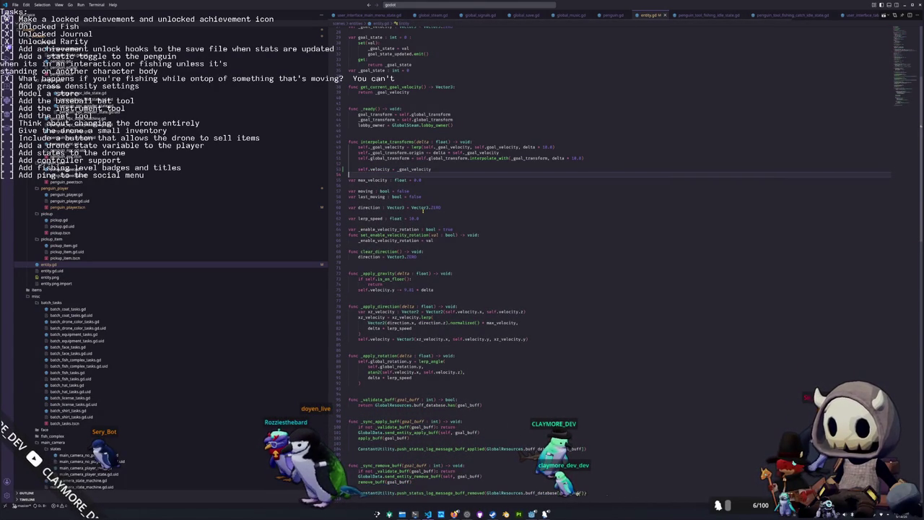
key(ctrl+z)
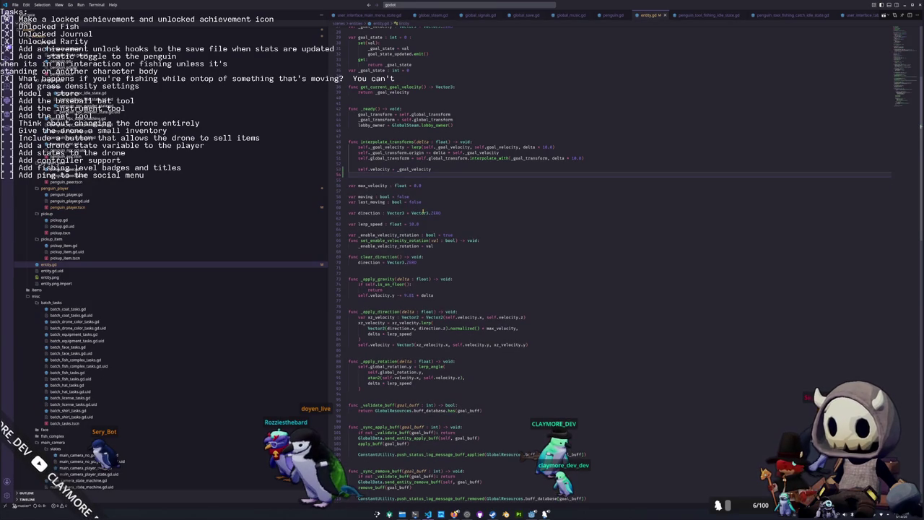
key(alt+Tab)
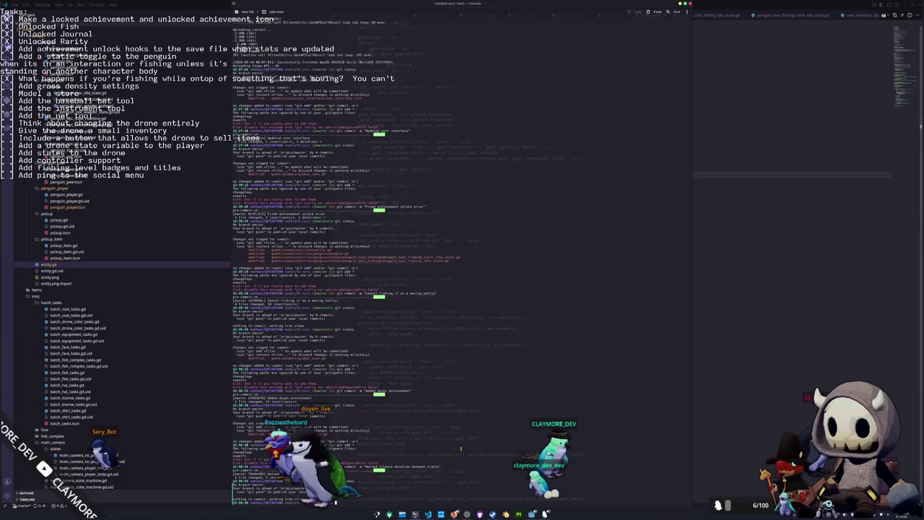
Run git status, stage the changes, and commit 'Set velocity on networked entities for moving platform simulations'.
text(us)
key(Return)
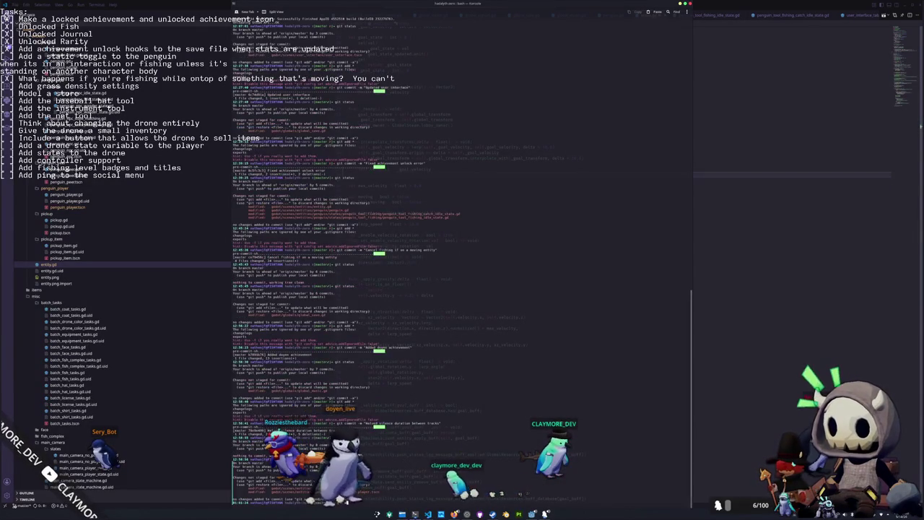
key(Return)
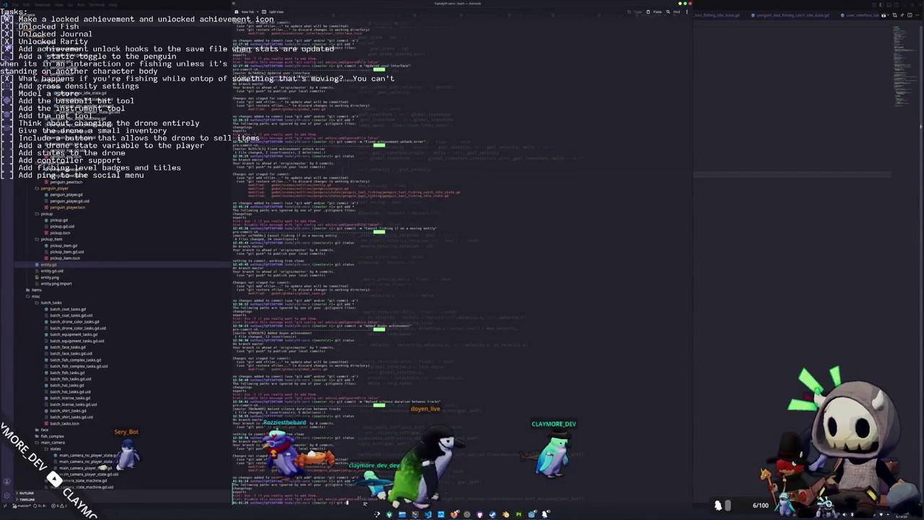
text(m "Add)
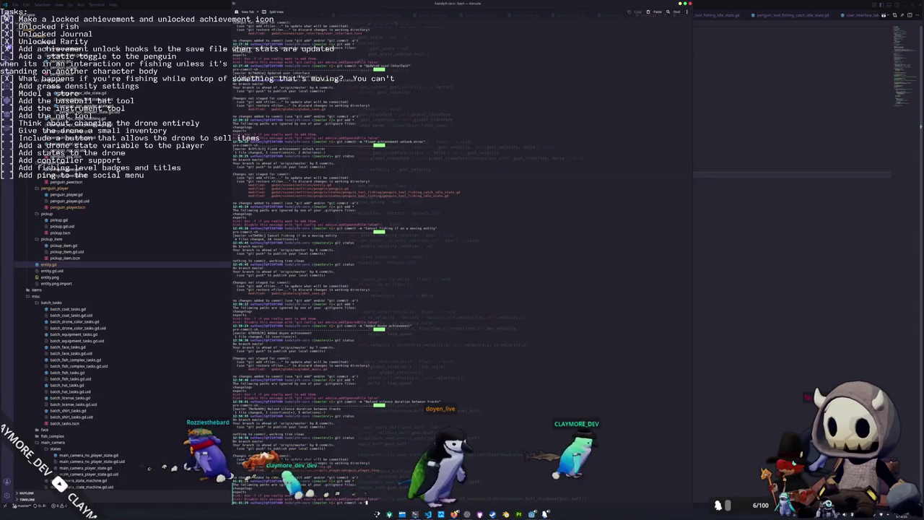
text( achi)
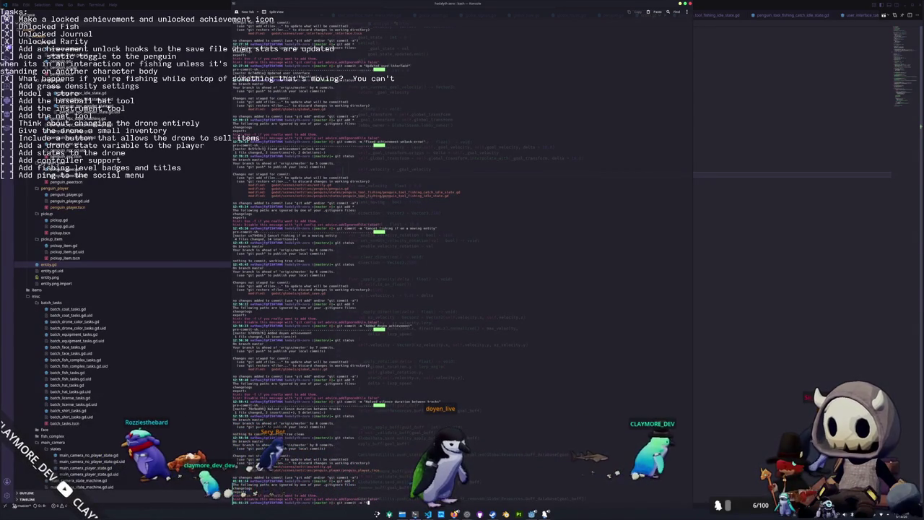
text(elocity on)
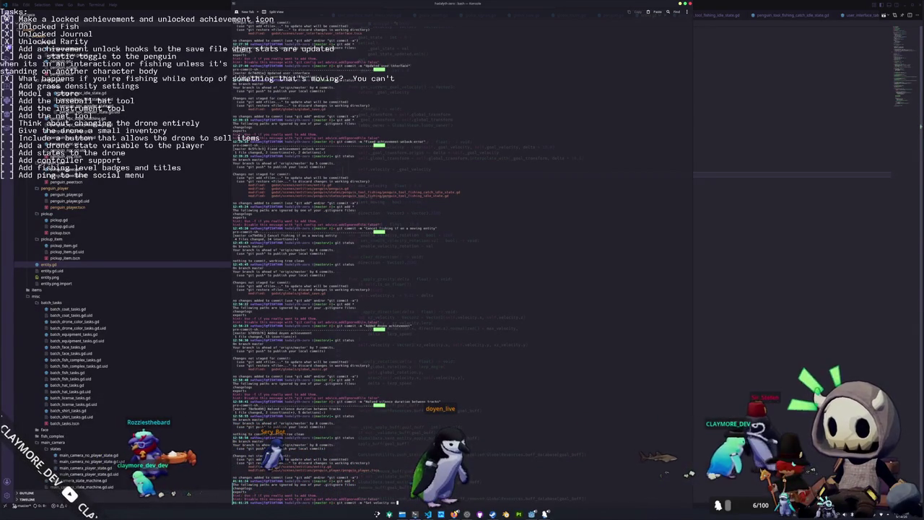
text(orked e)
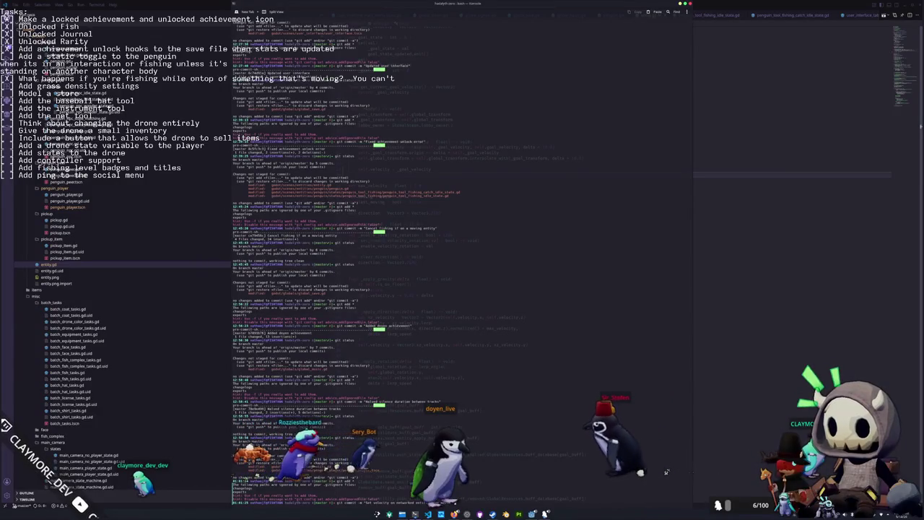
text(ntities after simulation)
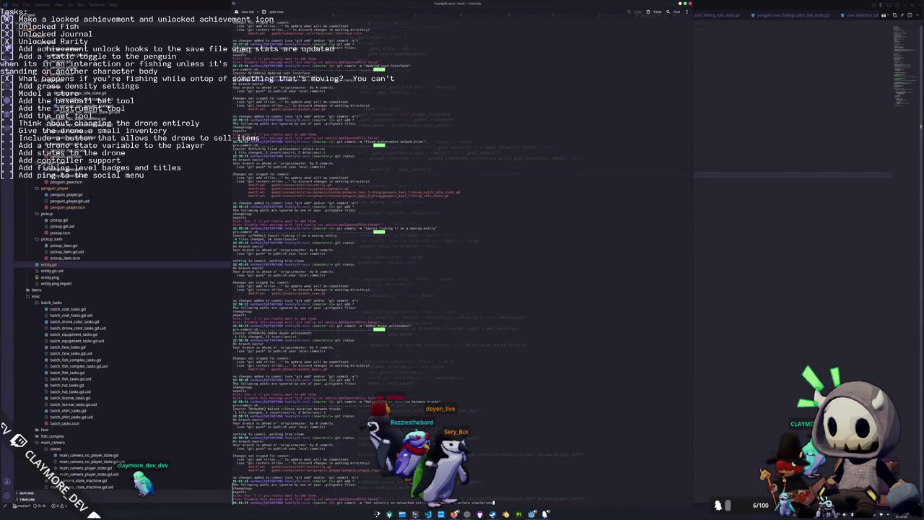
key(Return)
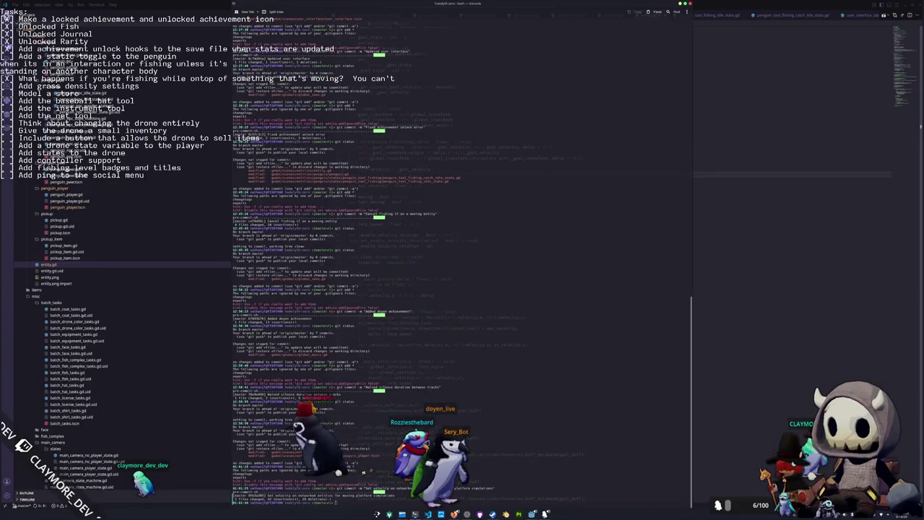
key(alt+Tab)
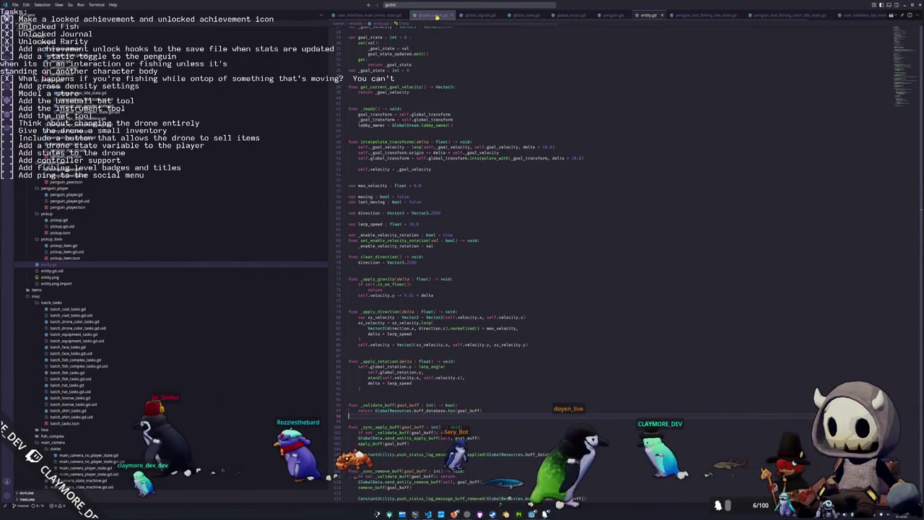
In penguin.gd, turn a copy of is_on_moving_entity into is_on_moving_character_body, checking velocity.
click(613, 16)
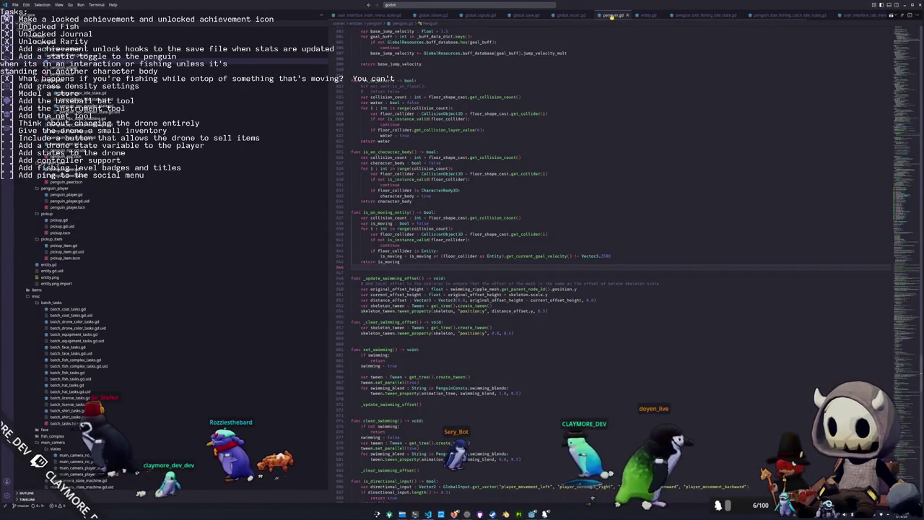
click(391, 208)
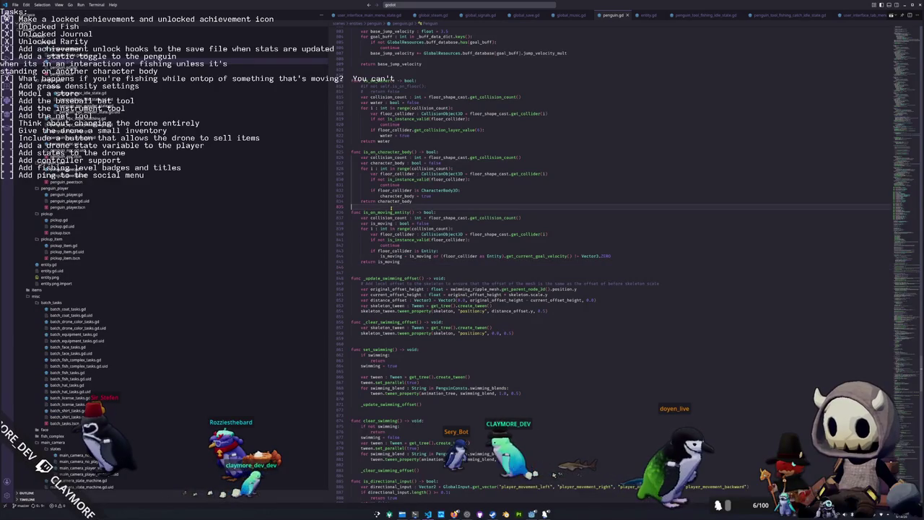
double_click(394, 211)
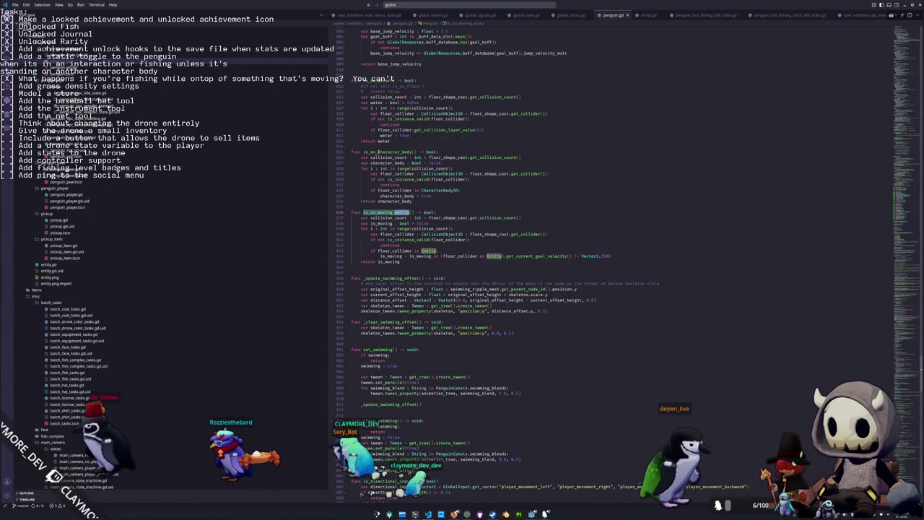
double_click(378, 152)
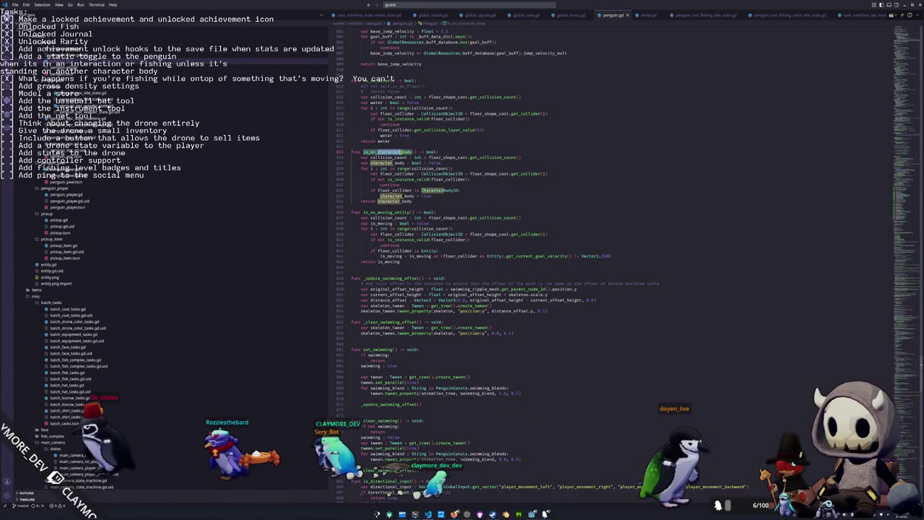
double_click(396, 212)
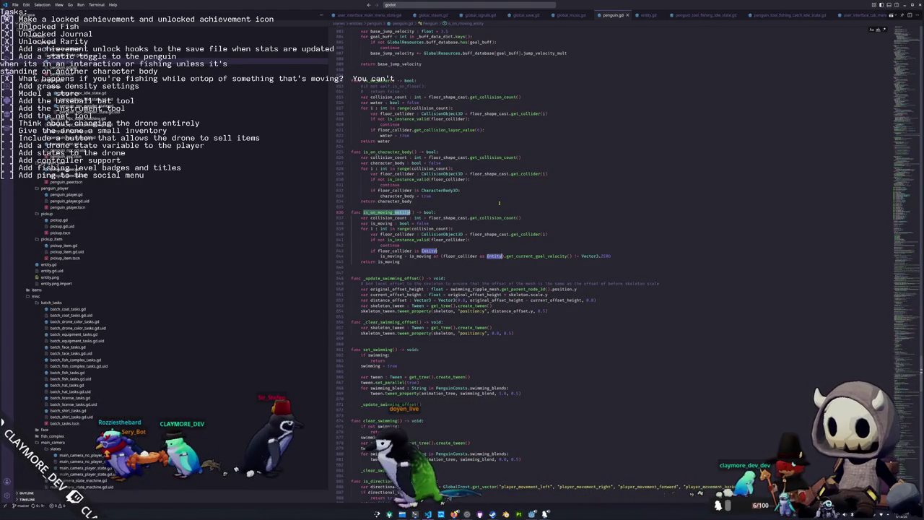
text(character_body)
text(()
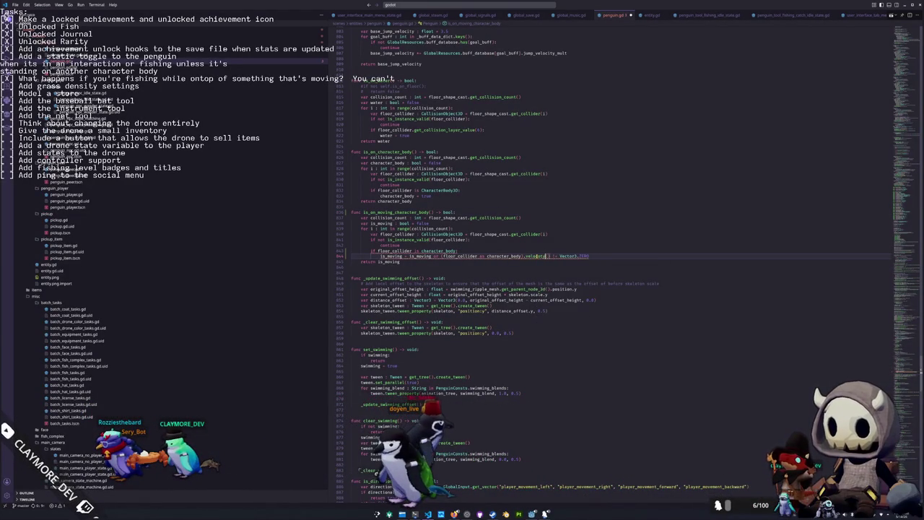
text(city)
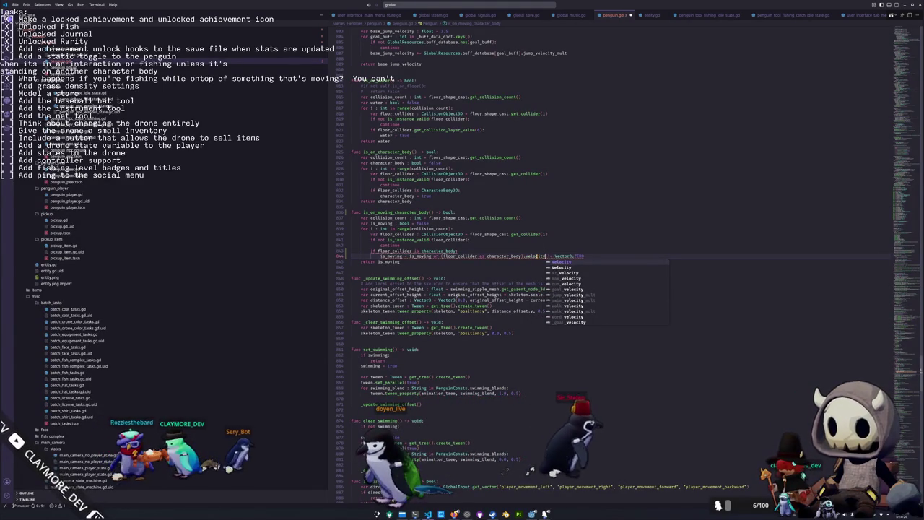
key(Escape)
Use CharacterBody3D for the floor type check and cast, then open penguin_tool_fishing_idle_state.gd.
double_click(504, 255)
key(BackSpace)
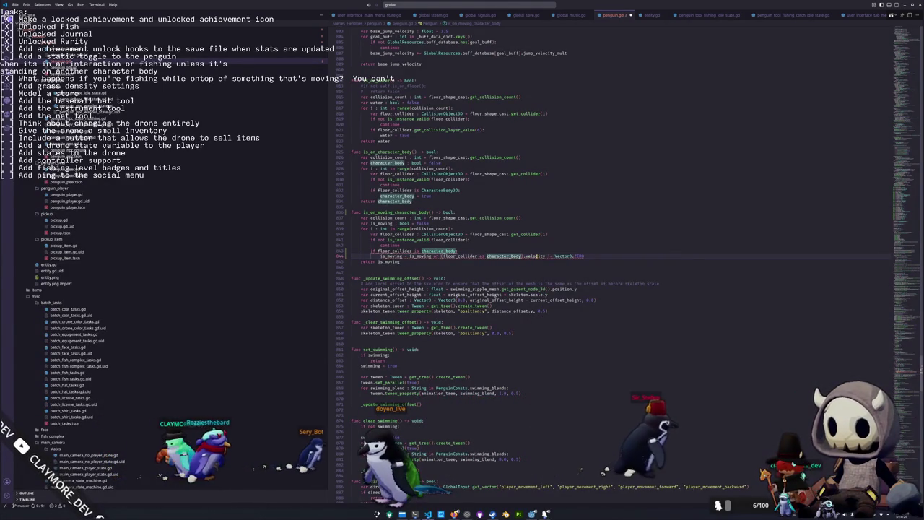
text(CharacterBody3D)
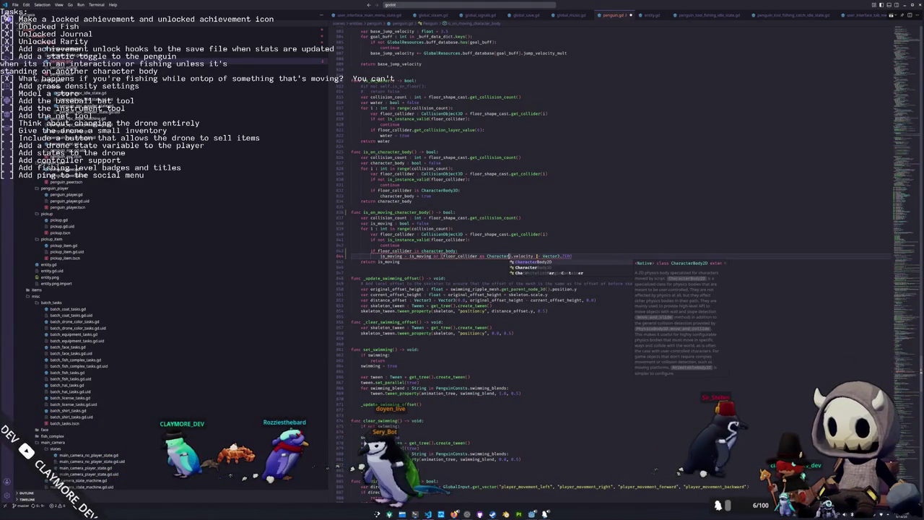
key(Return)
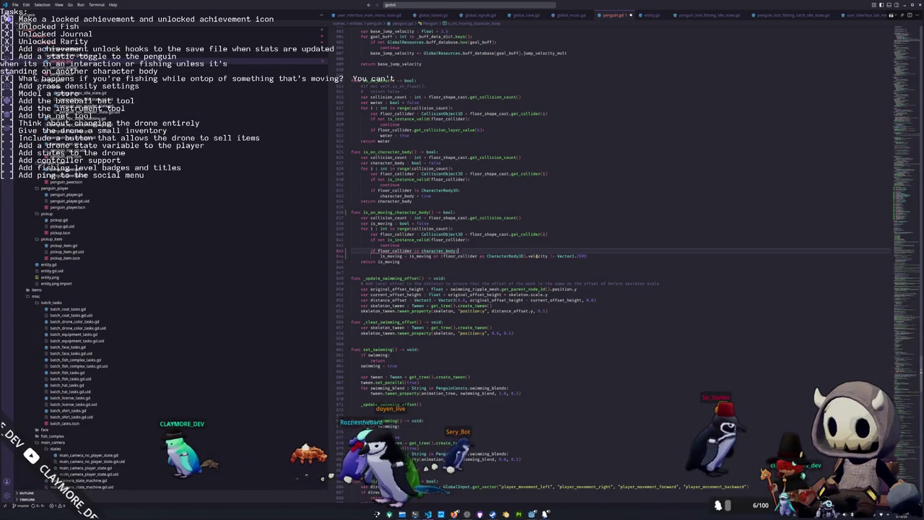
key(Right)
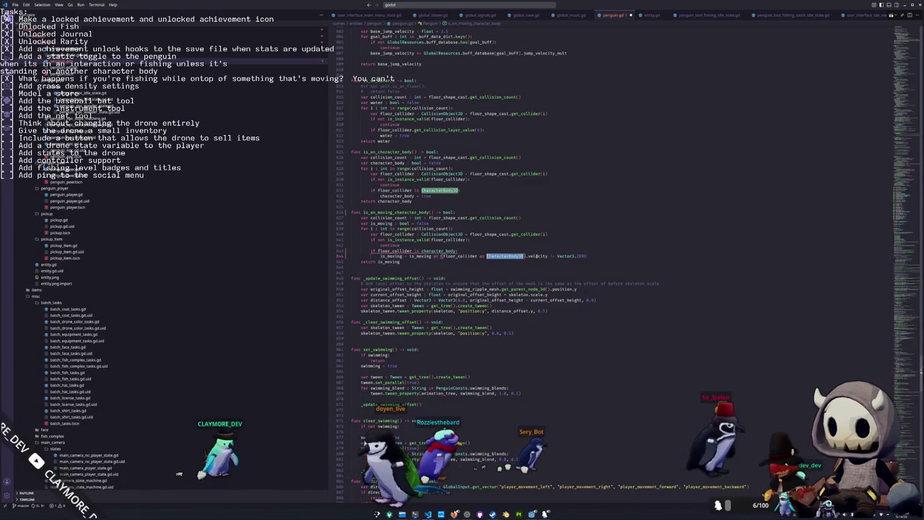
key(ctrl+BackSpace)
text(CharacterBody3D:)
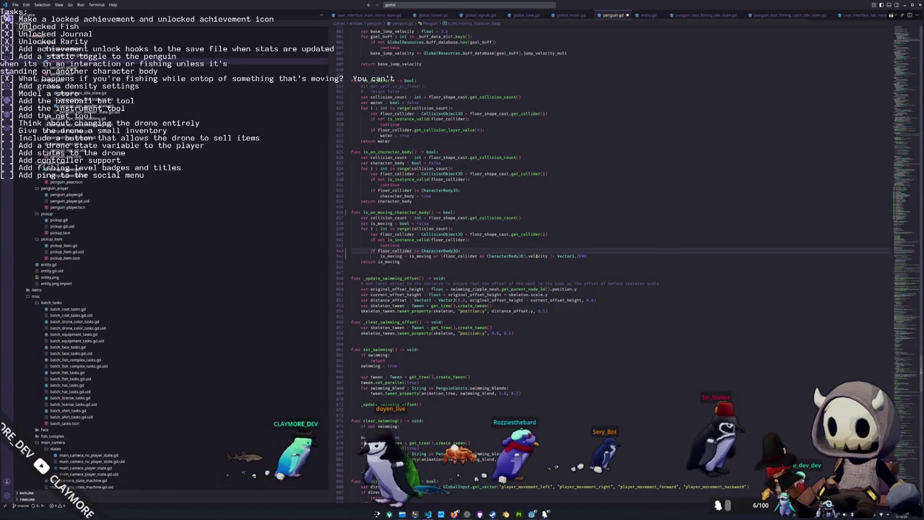
key(Down)
key(Down)
scroll(221, 207, up, 10)
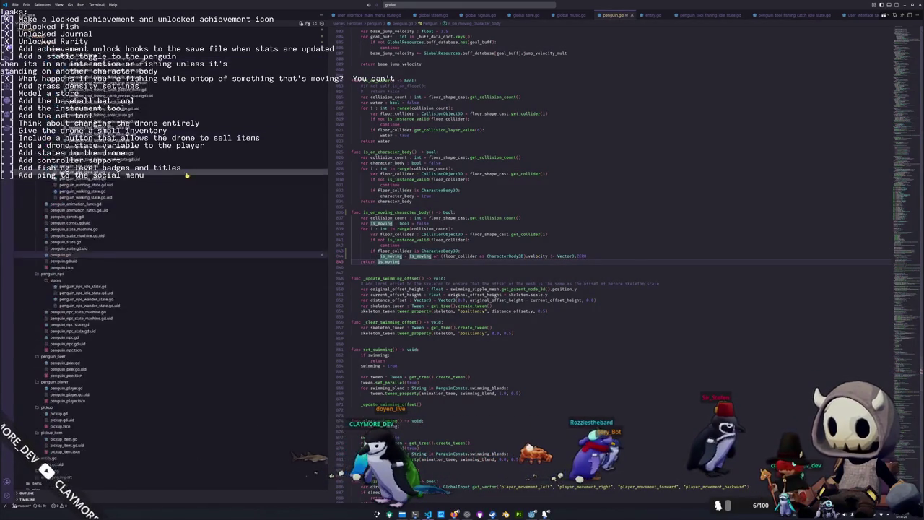
double_click(101, 189)
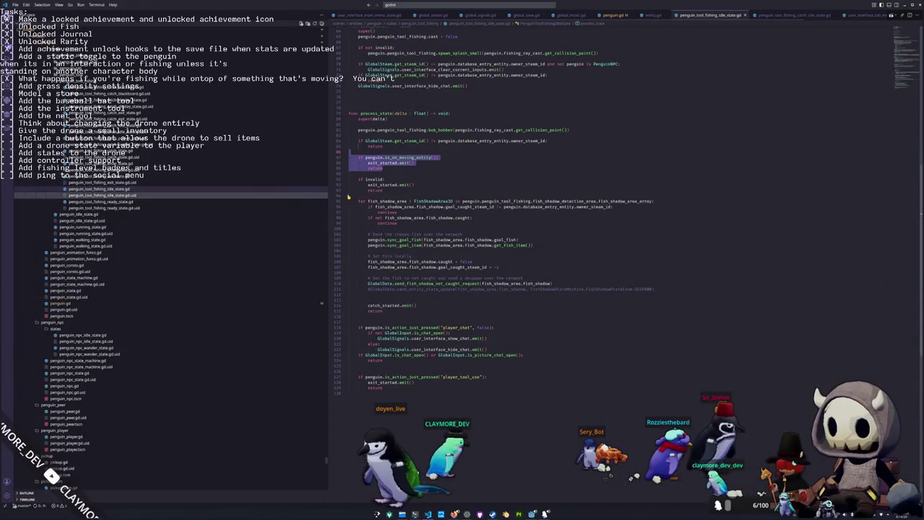
Replace the fishing idle state's is_on_moving_entity() check with is_on_moving_character_body().
click(393, 158)
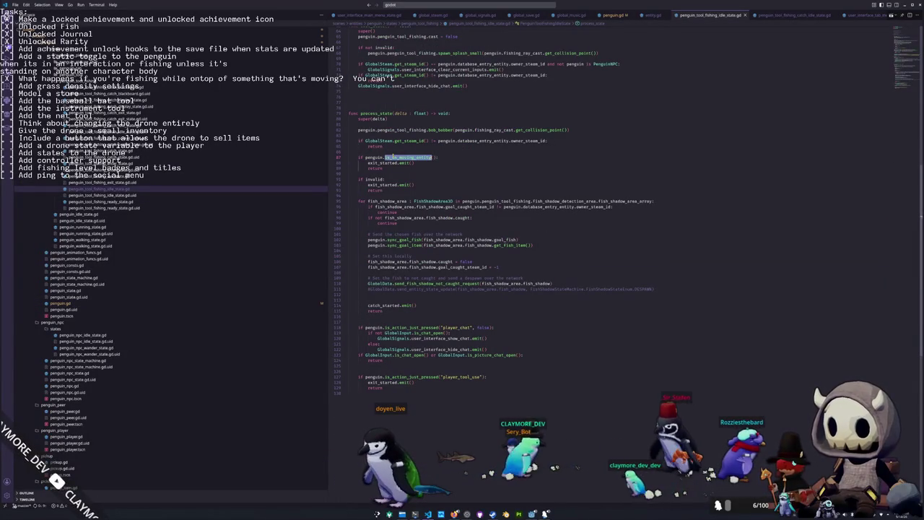
text(is_on_moving_character_body():)
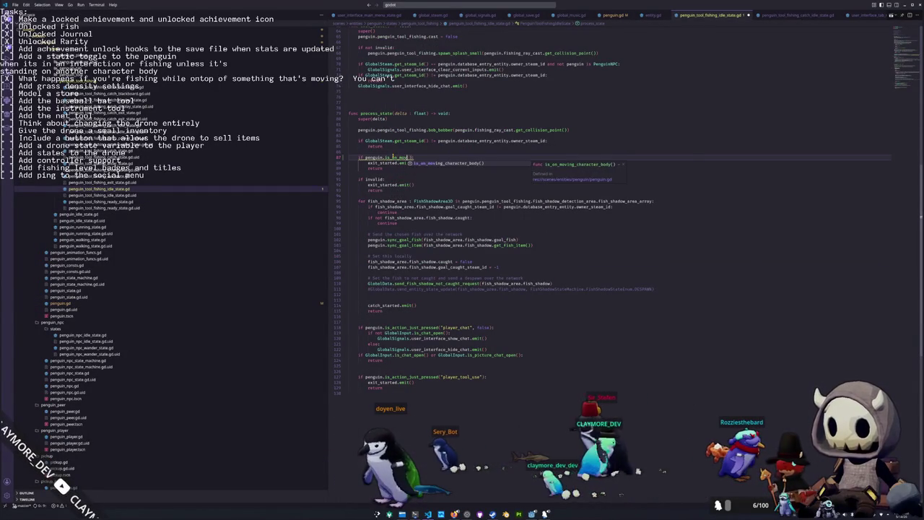
key(BackSpace)
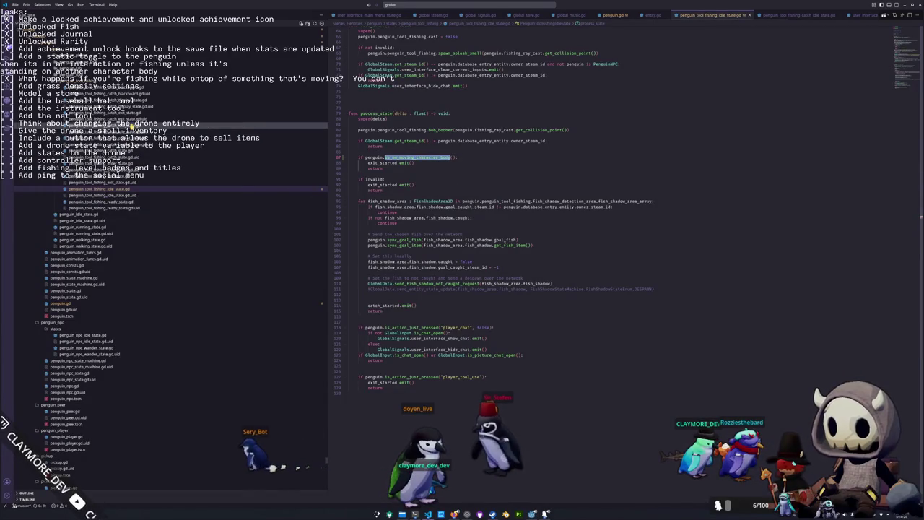
Confirm the fishing catch idle state also calls is_on_moving_character_body, then return to penguin.gd.
click(273, 170)
scroll(415, 233, down, 4)
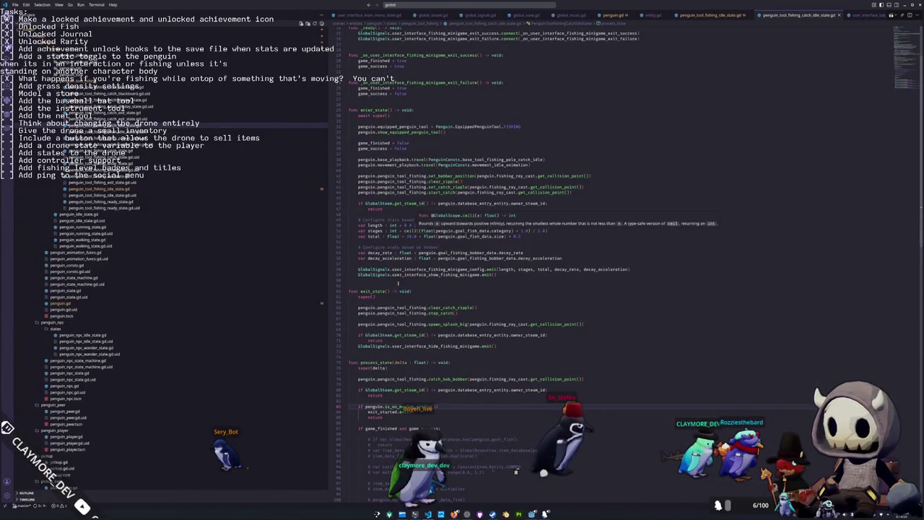
scroll(398, 283, down, 2)
double_click(408, 369)
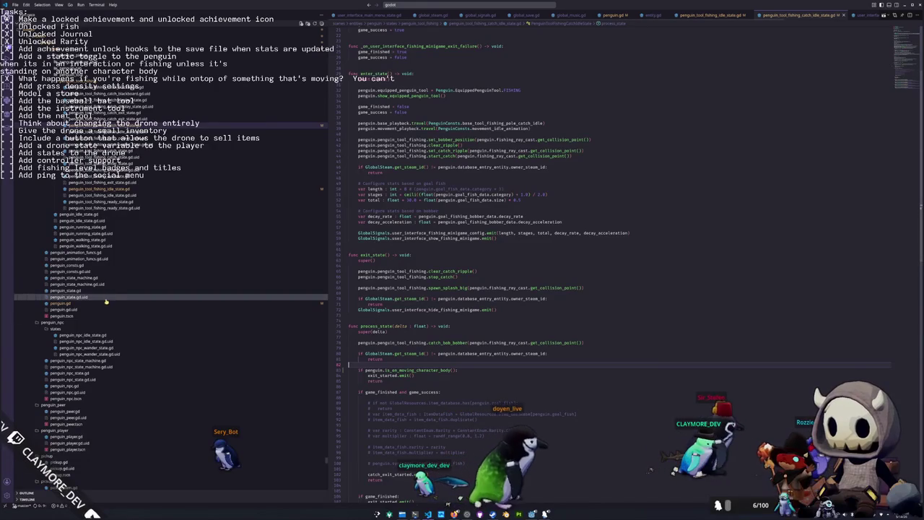
click(135, 308)
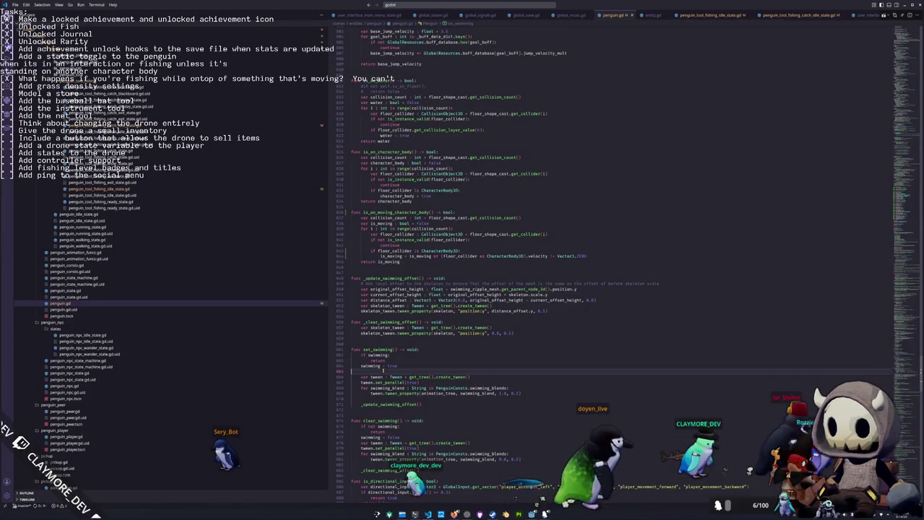
Review penguin.gd, highlighting every return statement in the script.
scroll(405, 373, down, 5)
scroll(379, 364, up, 2)
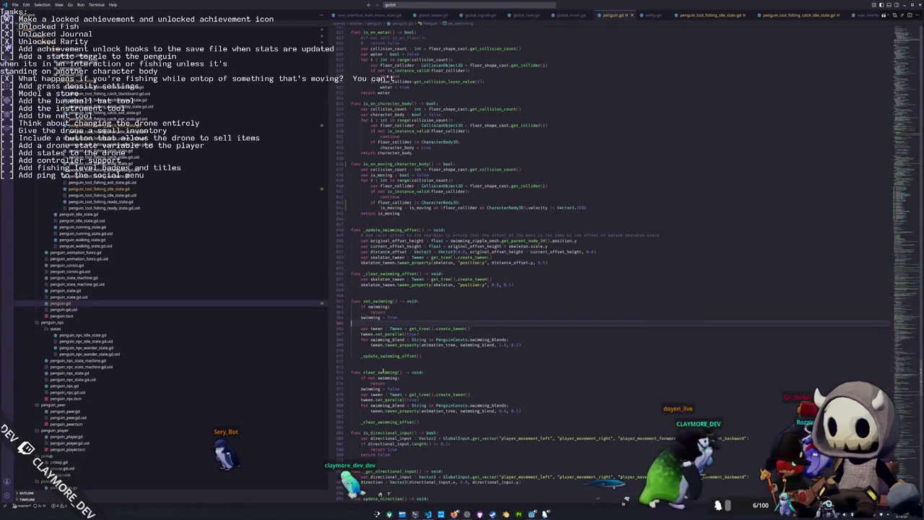
click(379, 366)
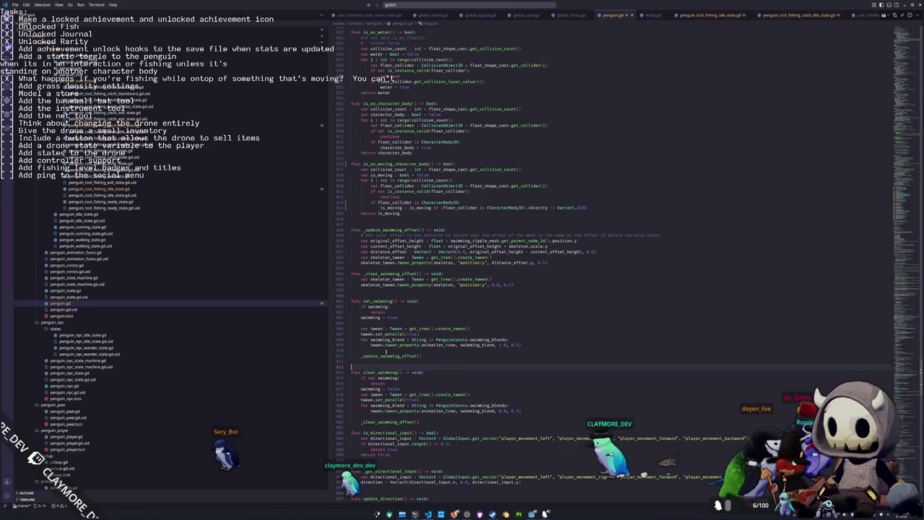
scroll(386, 350, up, 1)
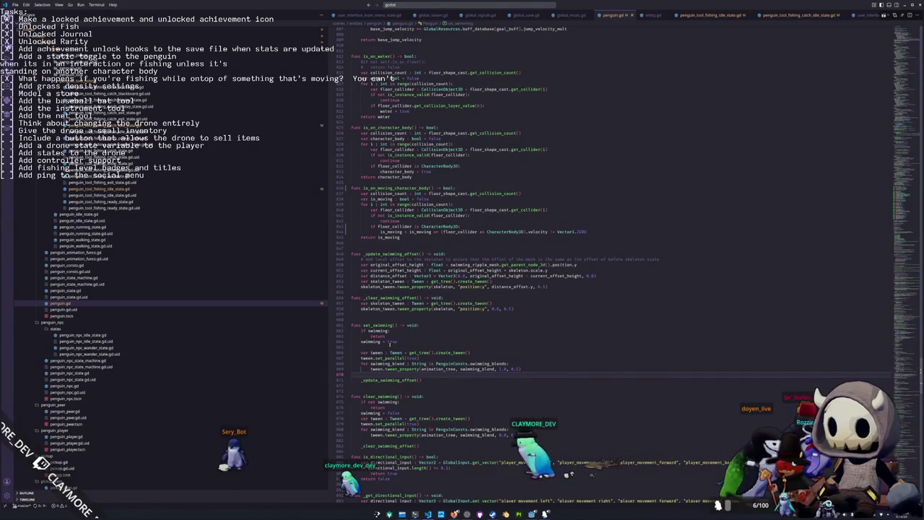
scroll(396, 324, up, 2)
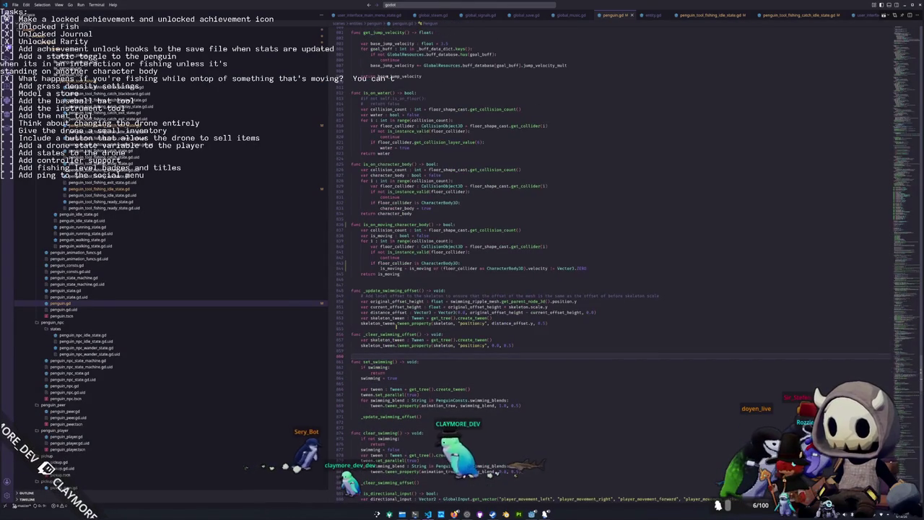
scroll(390, 332, up, 2)
scroll(382, 341, up, 1)
click(379, 345)
scroll(379, 347, up, 1)
double_click(363, 358)
scroll(359, 357, up, 1)
scroll(360, 357, up, 4)
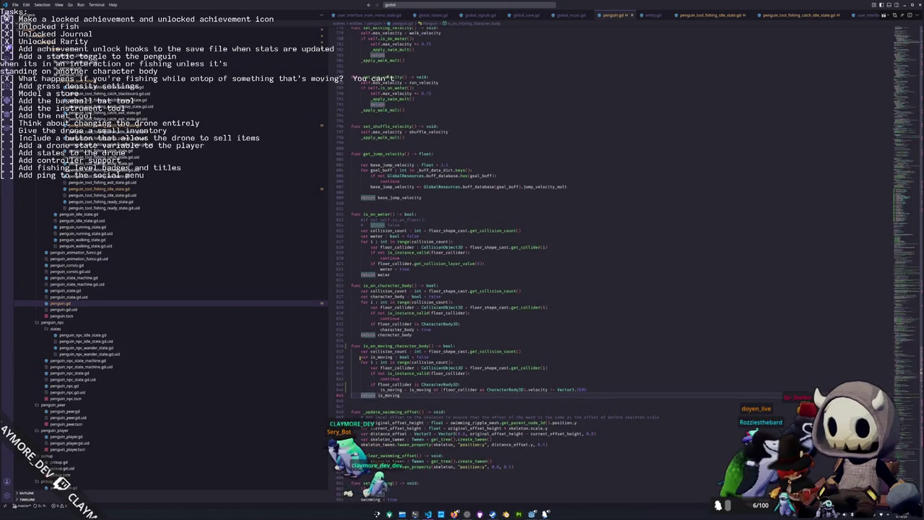
scroll(359, 358, up, 3)
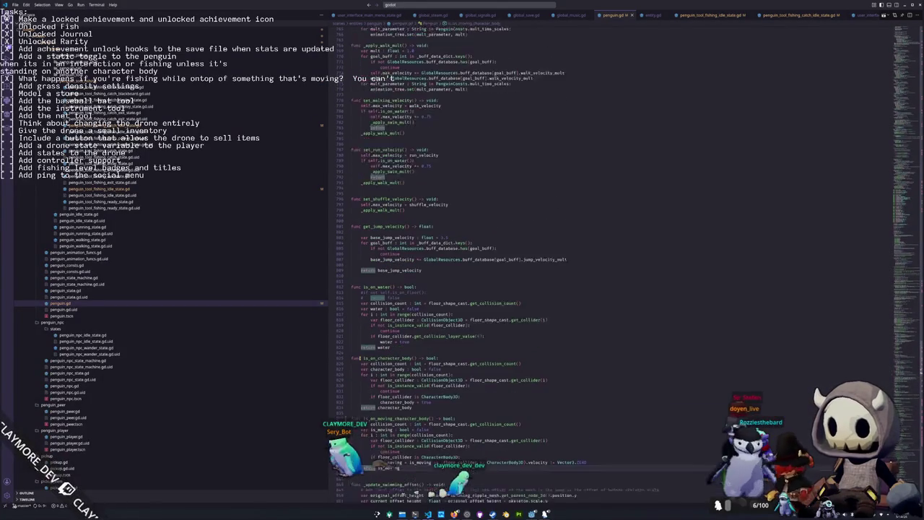
scroll(359, 358, up, 1)
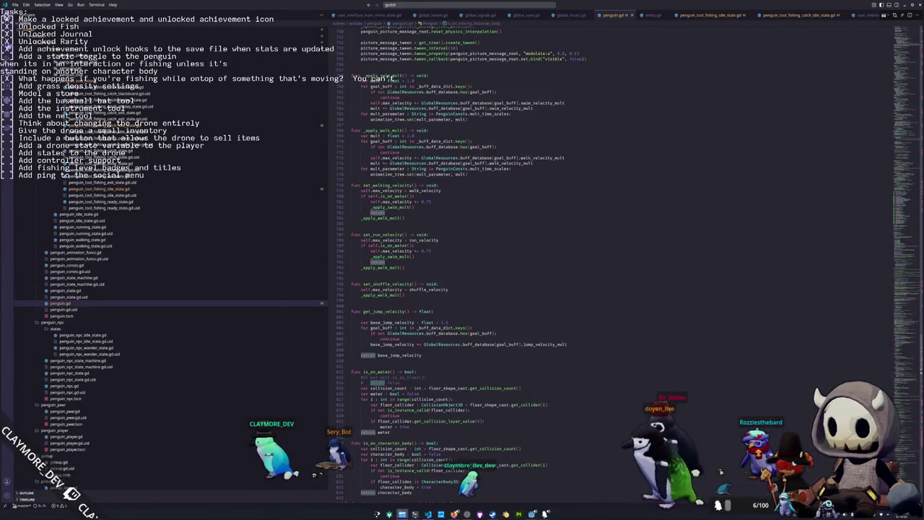
Check git status, stage all changes, and commit 'Updated penguin character controller to match entity velocity simulation'.
key(alt+Tab)
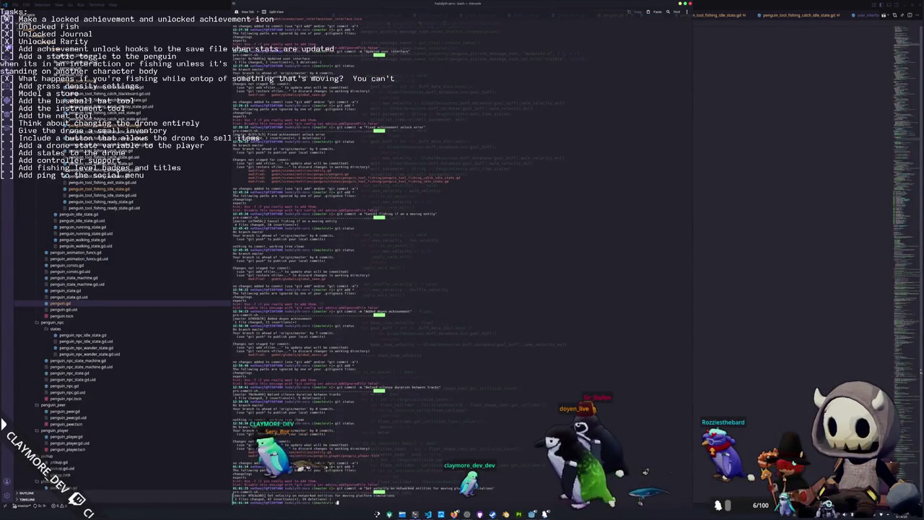
text(tatus)
key(Return)
text(git commit -)
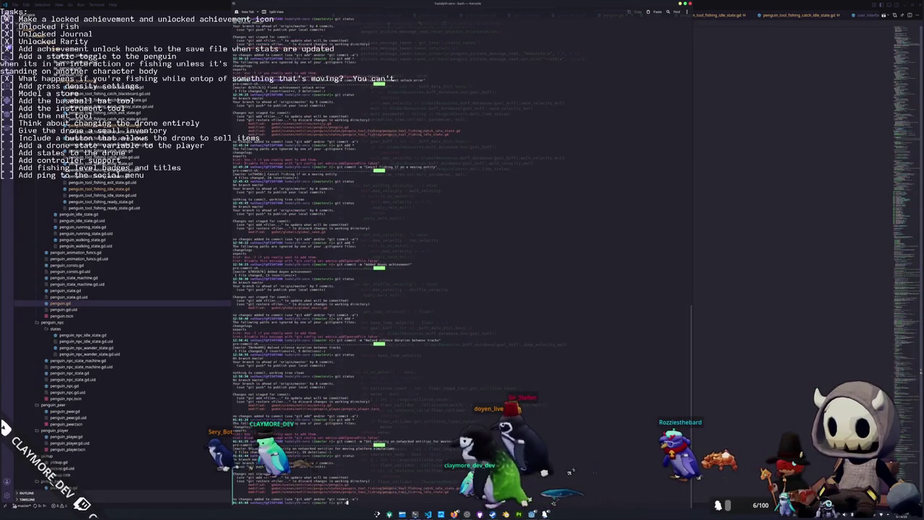
key(Return)
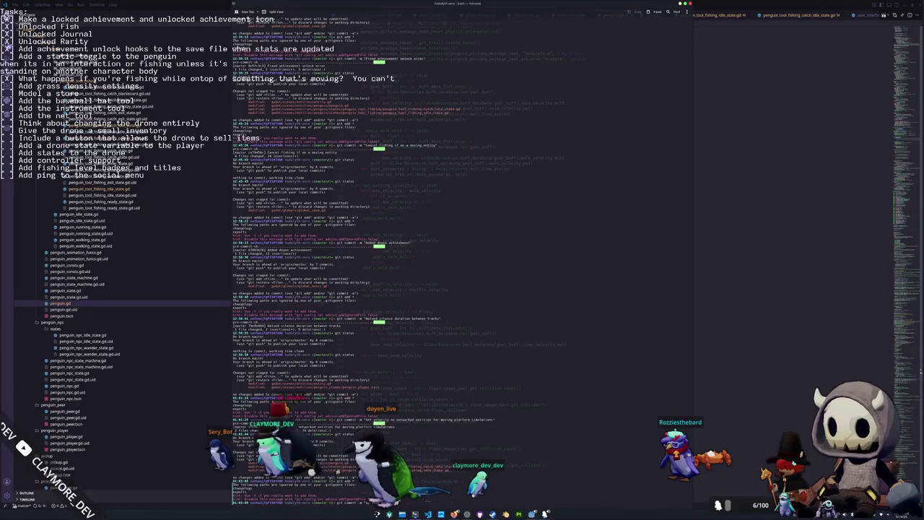
text(character controller to match)
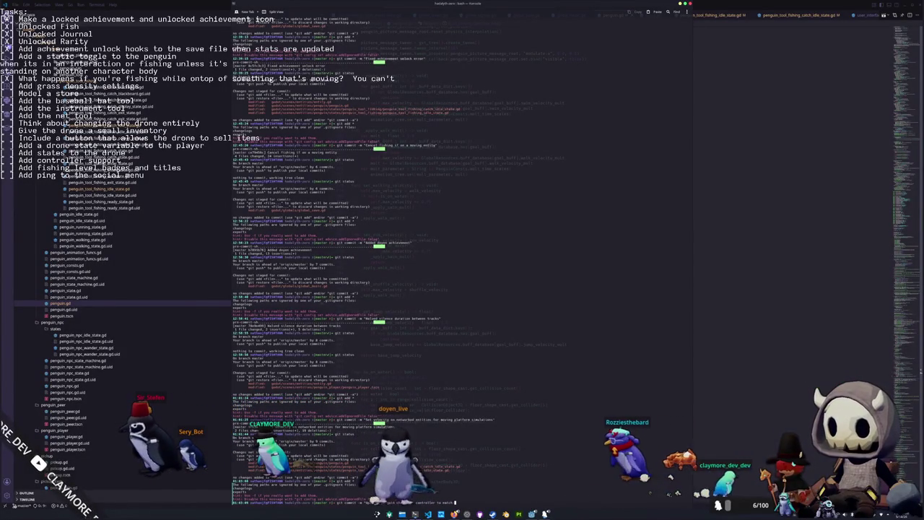
text( entity velocity)
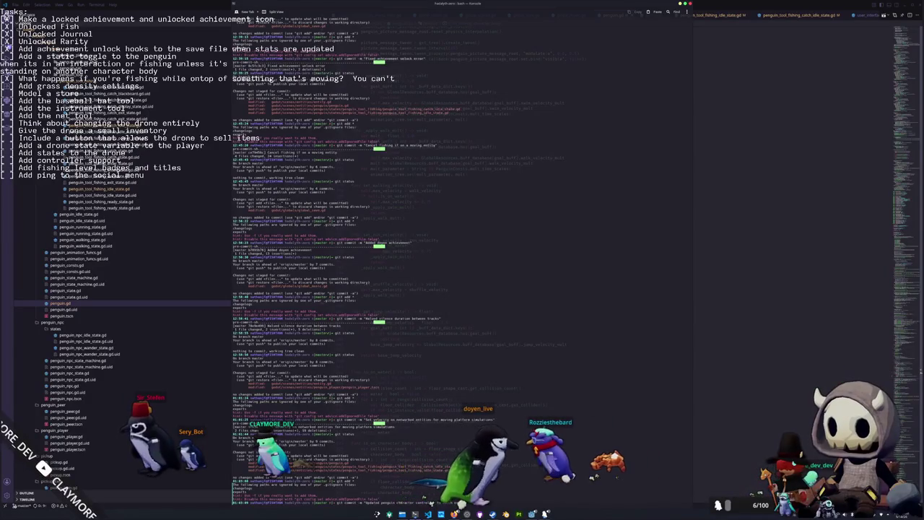
text( simulation")
key(Return)
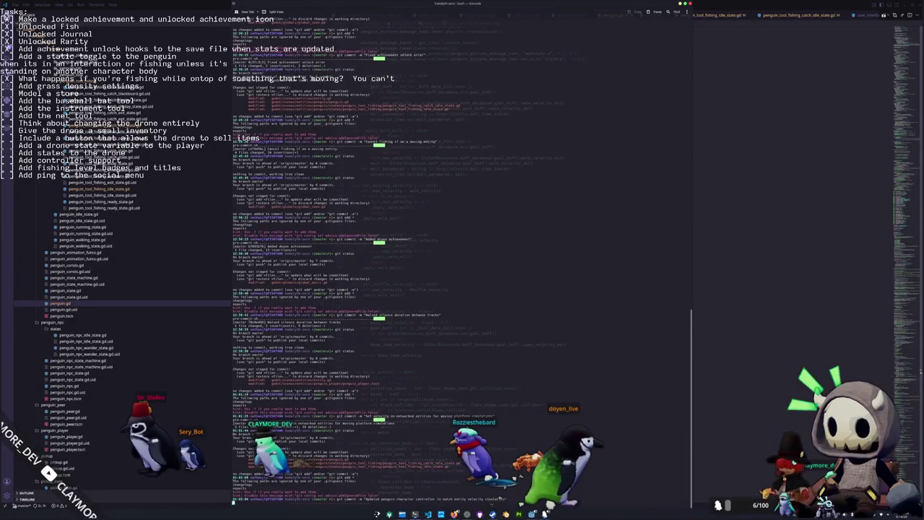
key(alt+Tab)
click(466, 282)
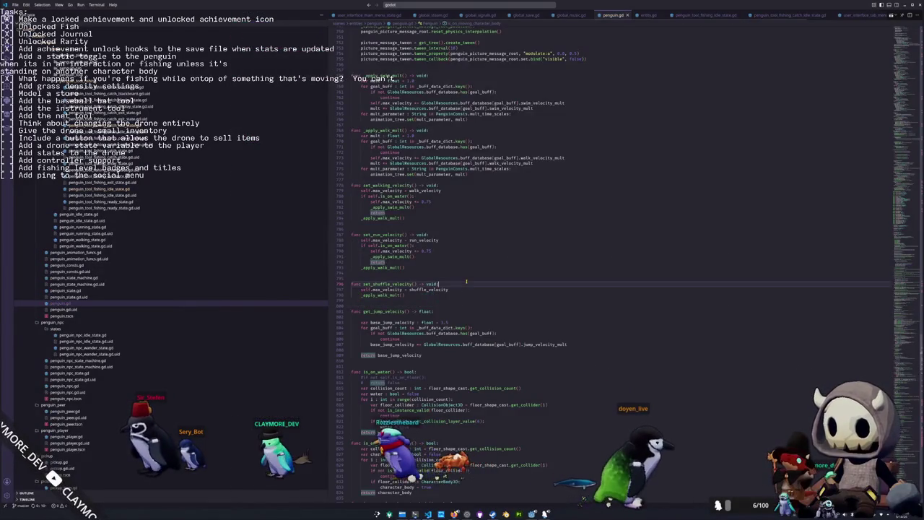
Glance through penguin_state.gd, penguin_state_machine.gd and penguin_consts.gd, then reopen penguin.gd.
click(83, 290)
click(90, 277)
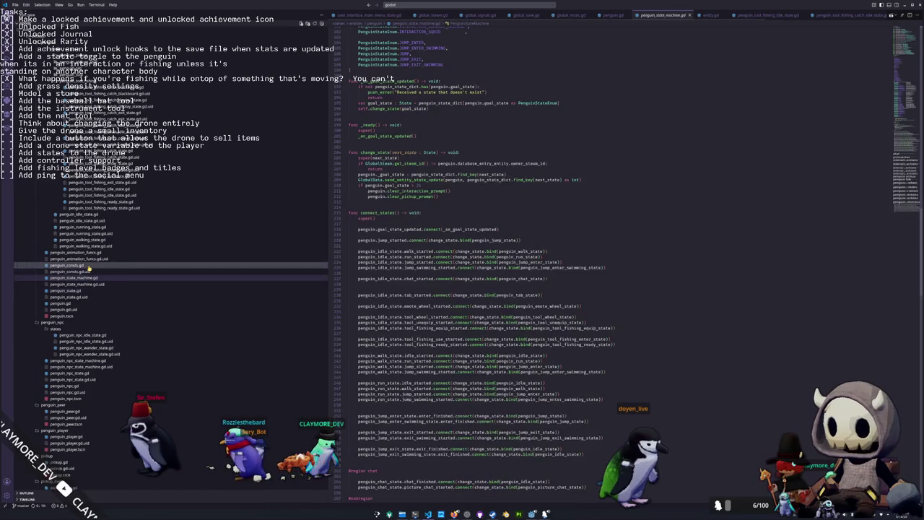
click(85, 265)
click(87, 303)
Check the on-stream task list text settings in OBS and close them unchanged.
click(454, 514)
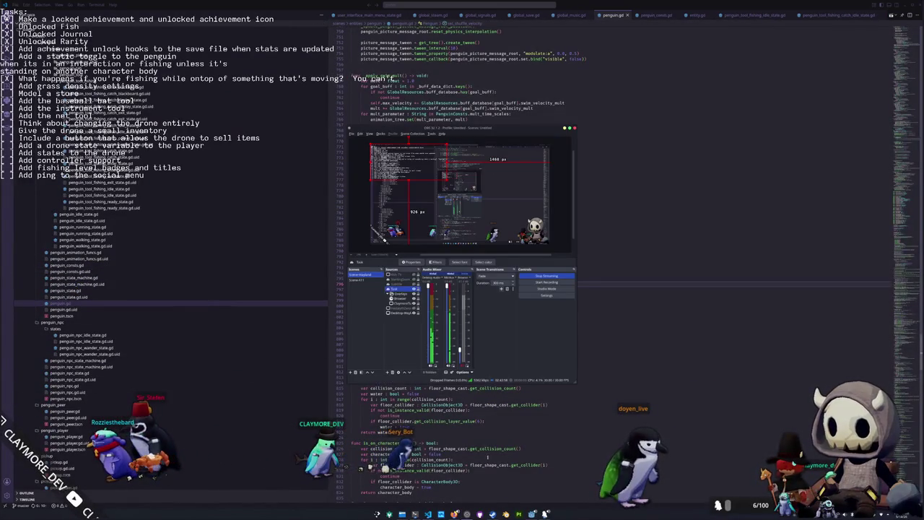
click(418, 263)
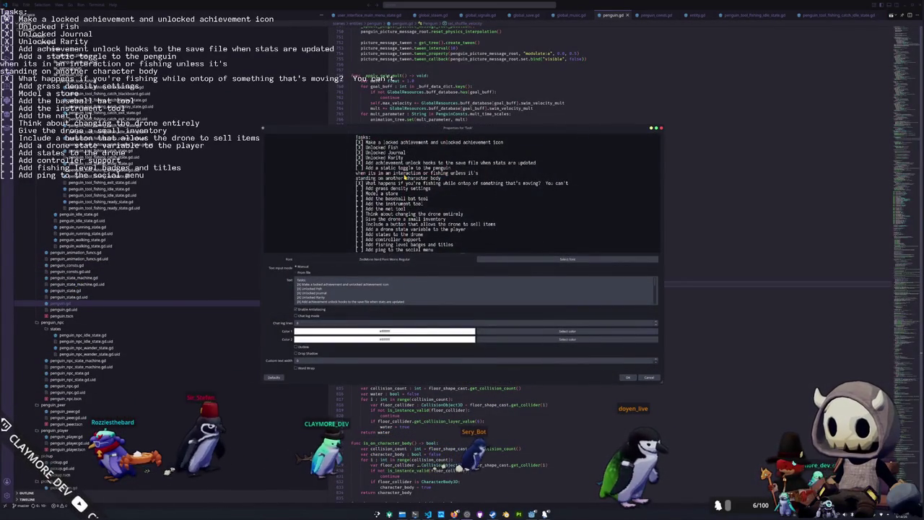
click(627, 376)
click(639, 310)
Place the cursor above set_shuffle_velocity in penguin.gd, then bring up the Godot penguin scene.
click(389, 276)
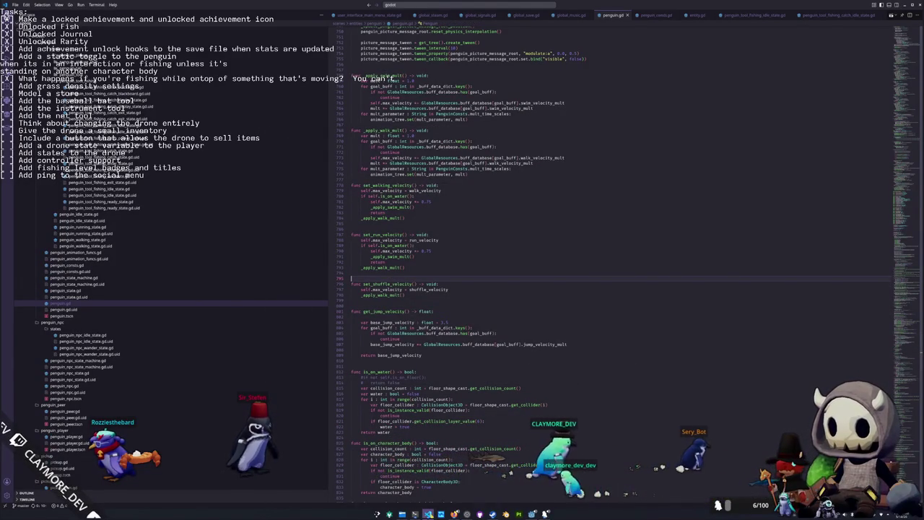
mouse_move(454, 514)
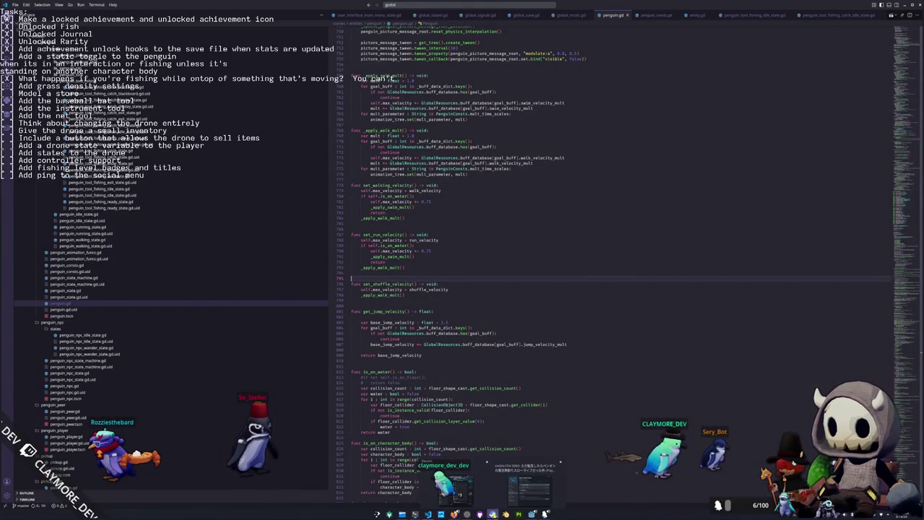
click(532, 514)
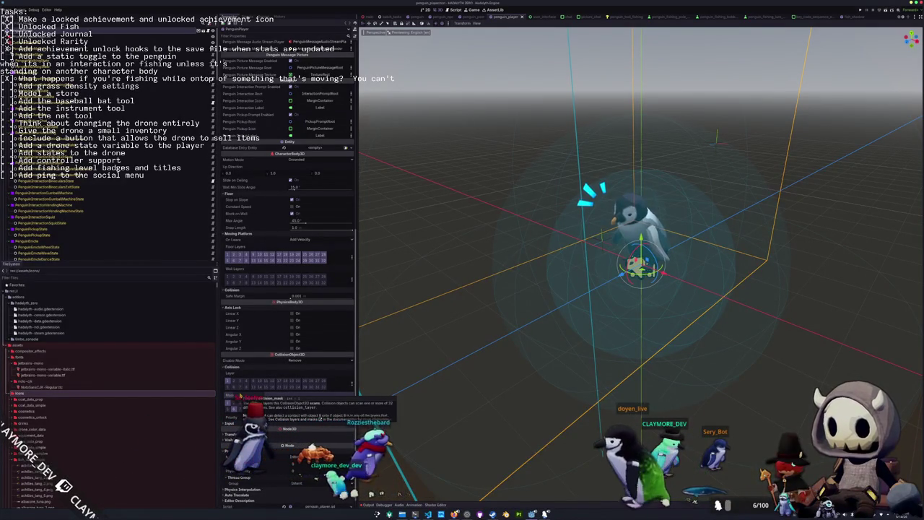
Inspect the penguin's Collision Mask property options and expand the Input property group.
right_click(275, 396)
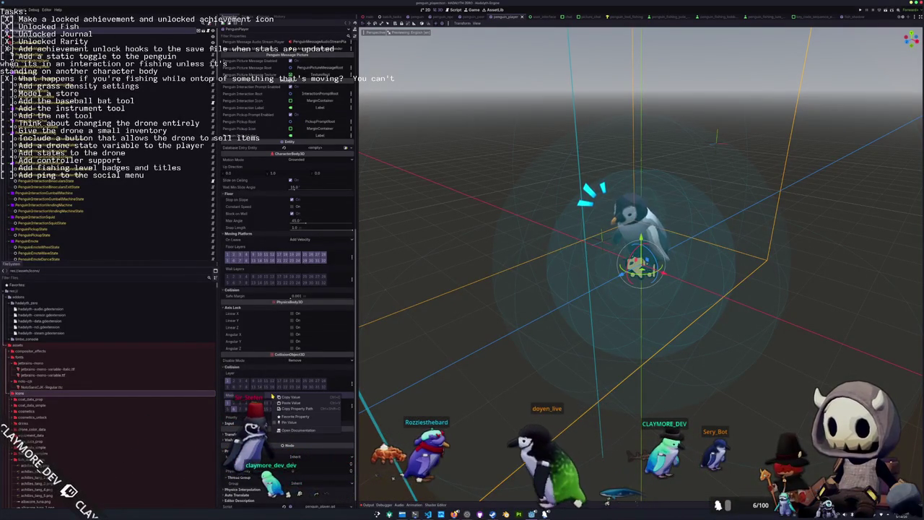
click(293, 397)
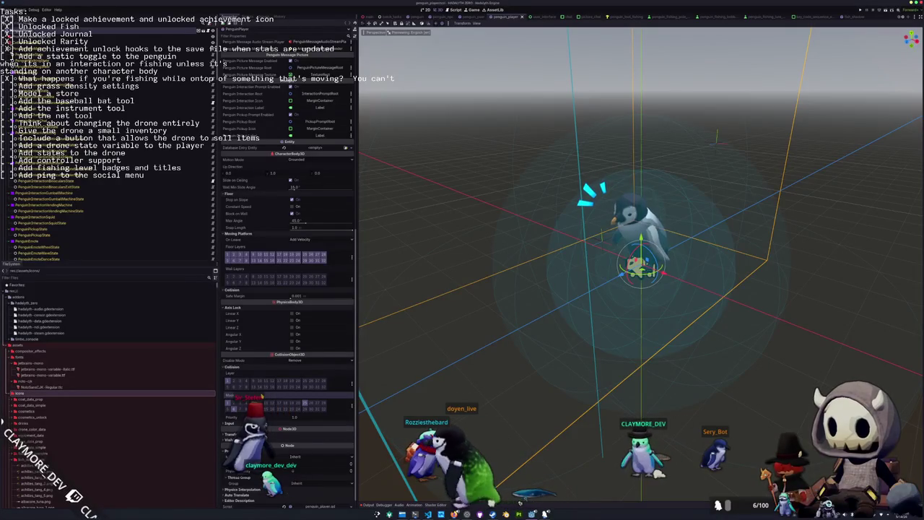
click(234, 423)
scroll(268, 379, down, 1)
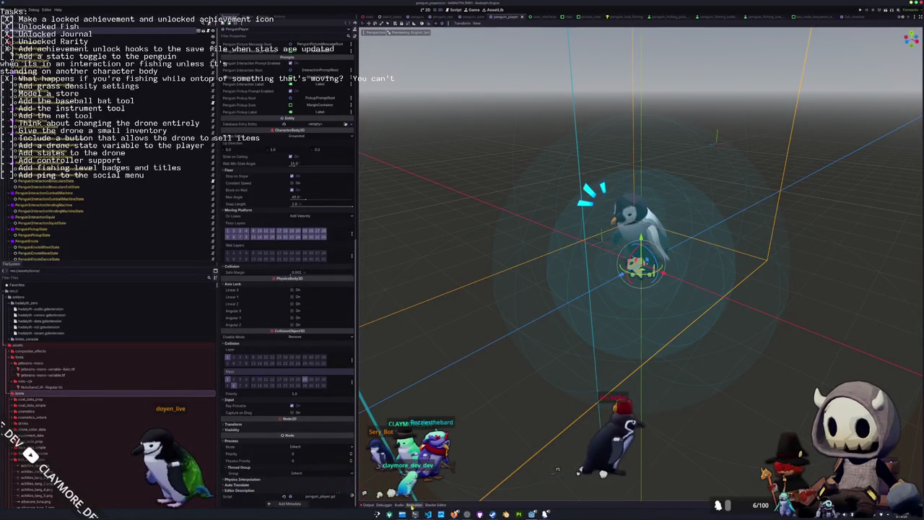
key(alt+Tab)
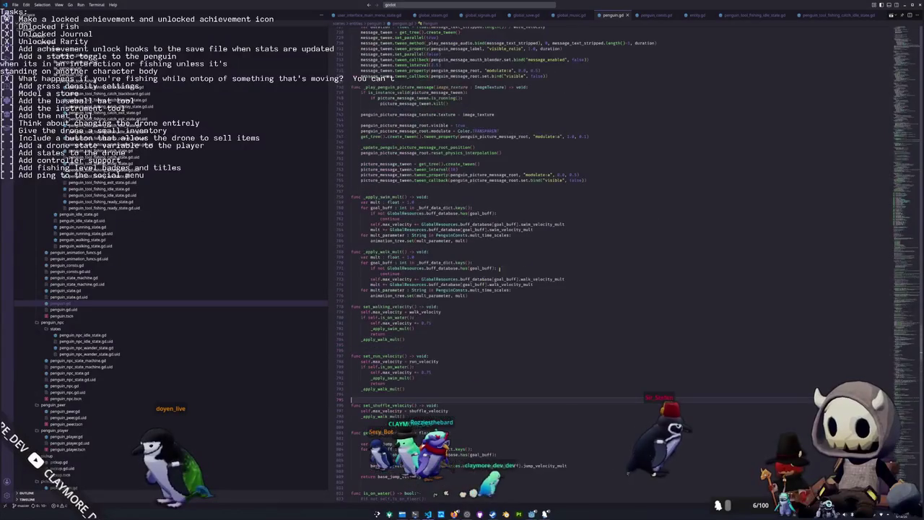
Write set_static() and clear_static() -> void stubs containing pass above _ready.
scroll(406, 294, up, 20)
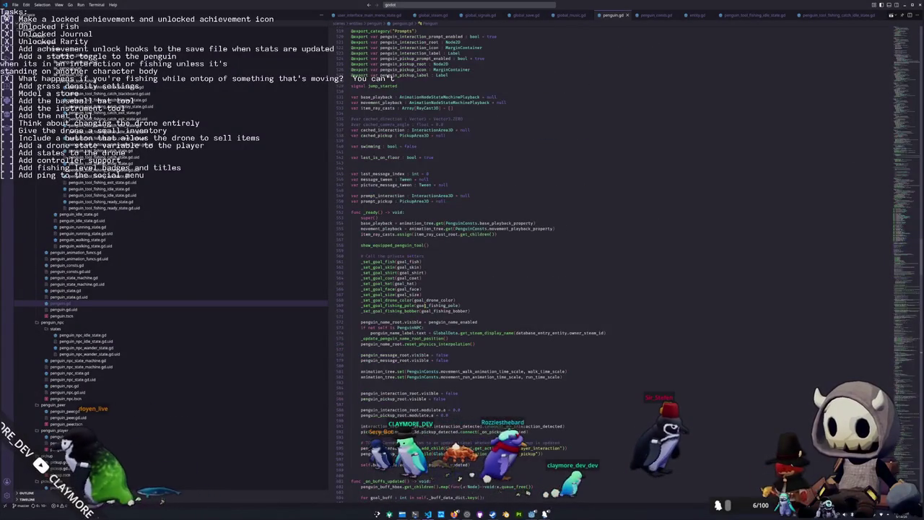
scroll(406, 294, up, 3)
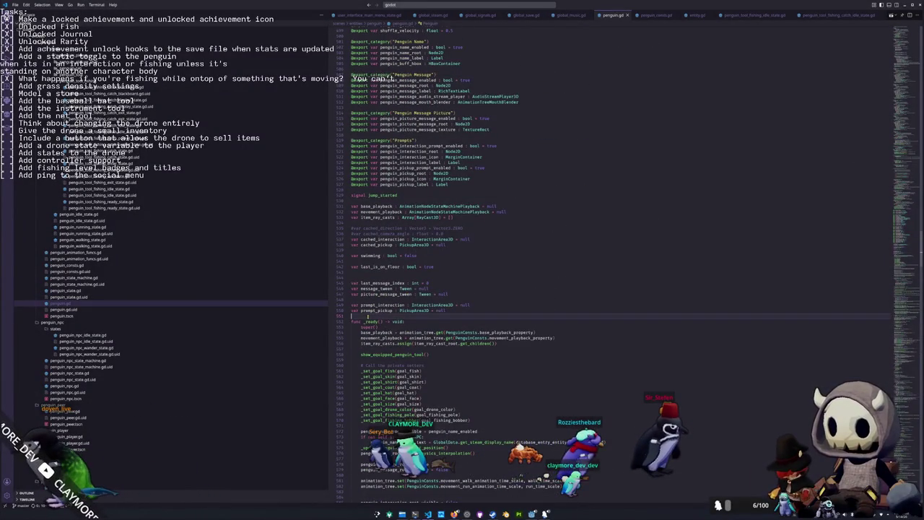
scroll(621, 260, down, 20)
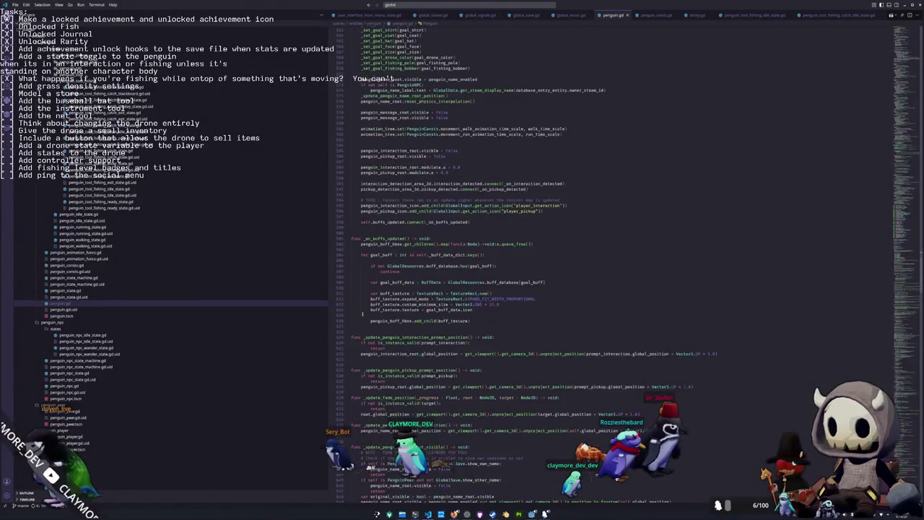
scroll(363, 313, down, 3)
scroll(342, 468, up, 19)
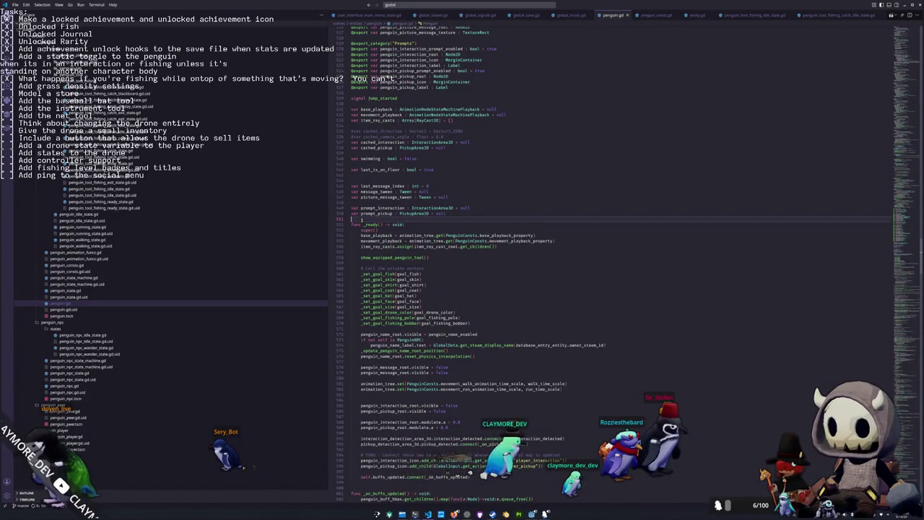
key(Return)
key(Return)
text(func make_stati)
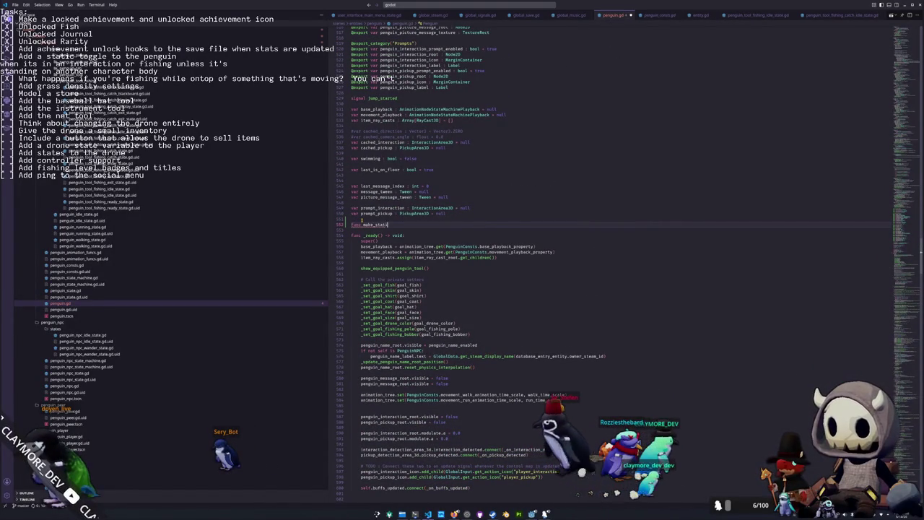
text(void:)
key(Return)
text(pass)
double_click(375, 225)
text(set)
key(Down)
key(End)
key(Return)
key(Return)
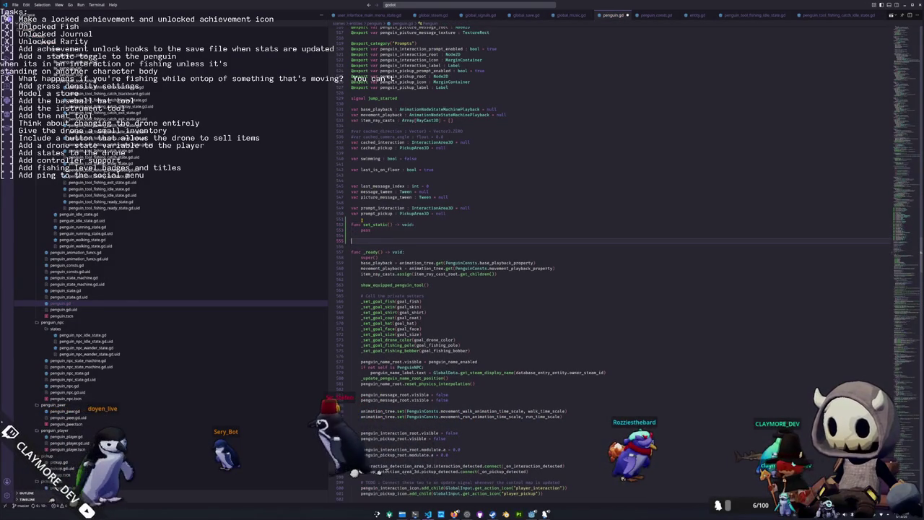
text(nc clear_static)
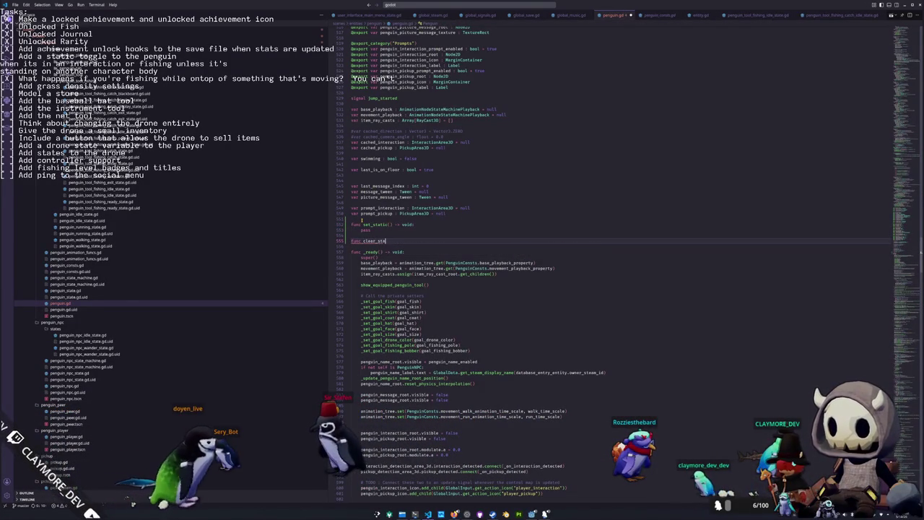
text(() -> void:)
key(Return)
text(pa)
key(Return)
Move both stubs to just after _apply_walk_mult, with a blank line between them.
key(shift+Up)
key(shift+Up)
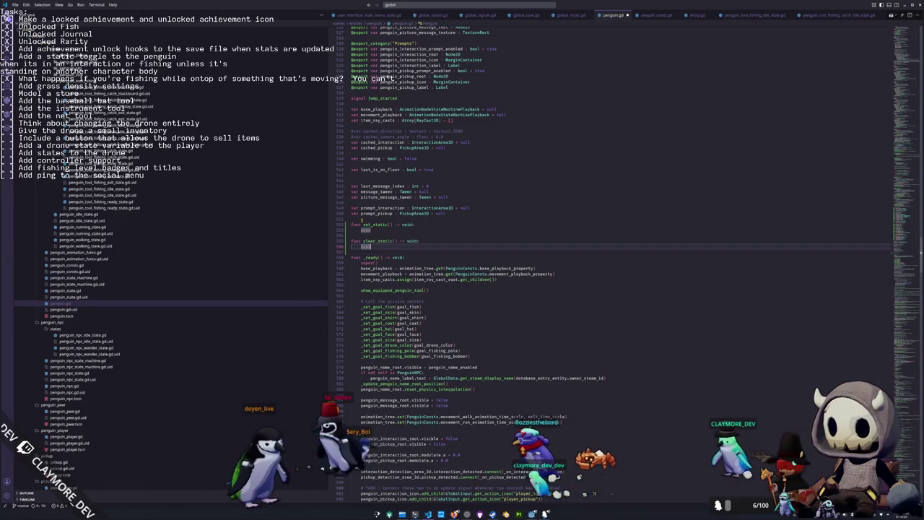
key(shift+Up)
key(shift+Up)
key(shift+Up)
key(BackSpace)
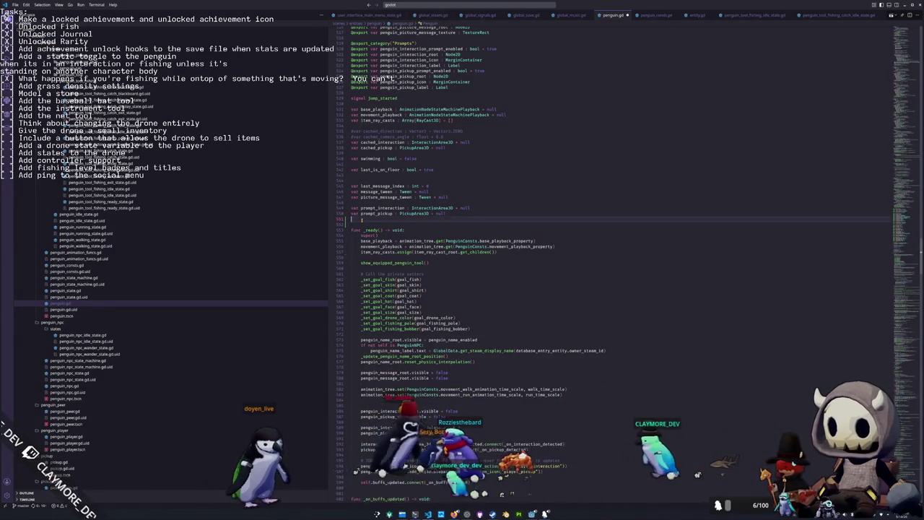
key(Down)
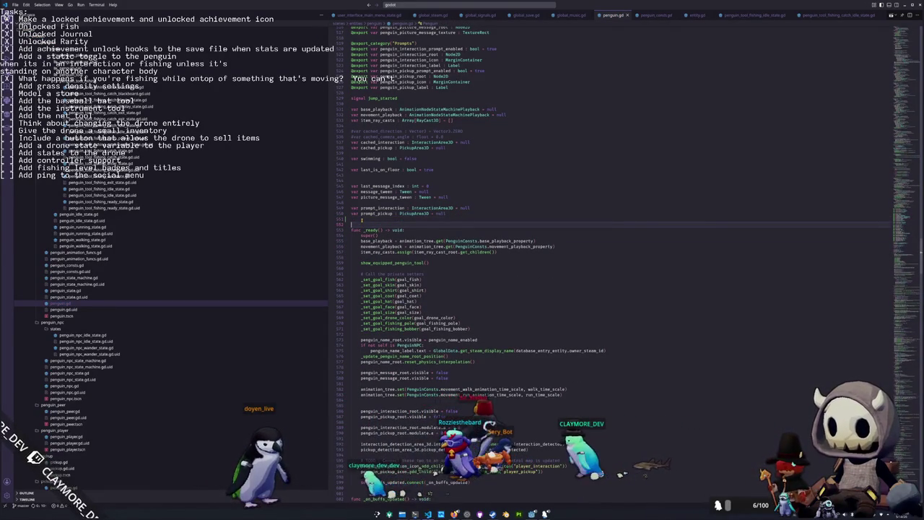
scroll(362, 220, down, 15)
scroll(362, 220, down, 10)
scroll(362, 220, down, 10)
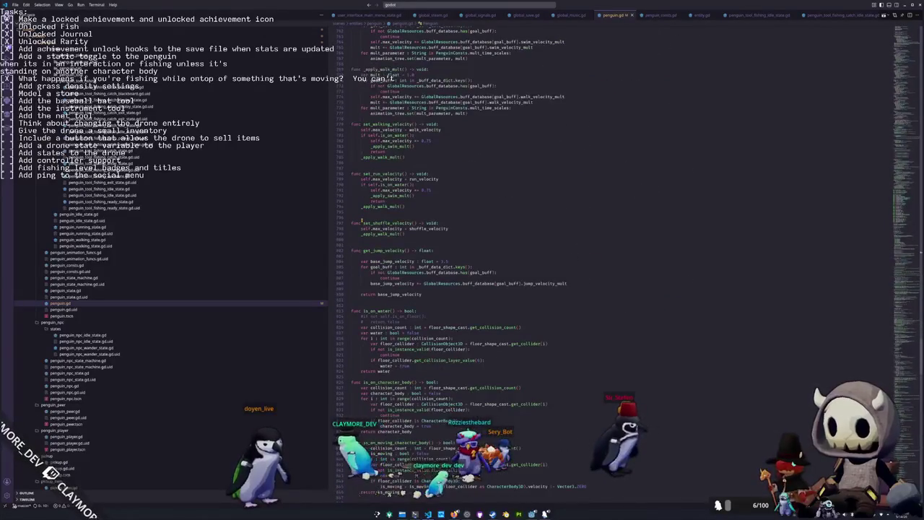
scroll(362, 214, up, 3)
click(364, 167)
key(ctrl+v)
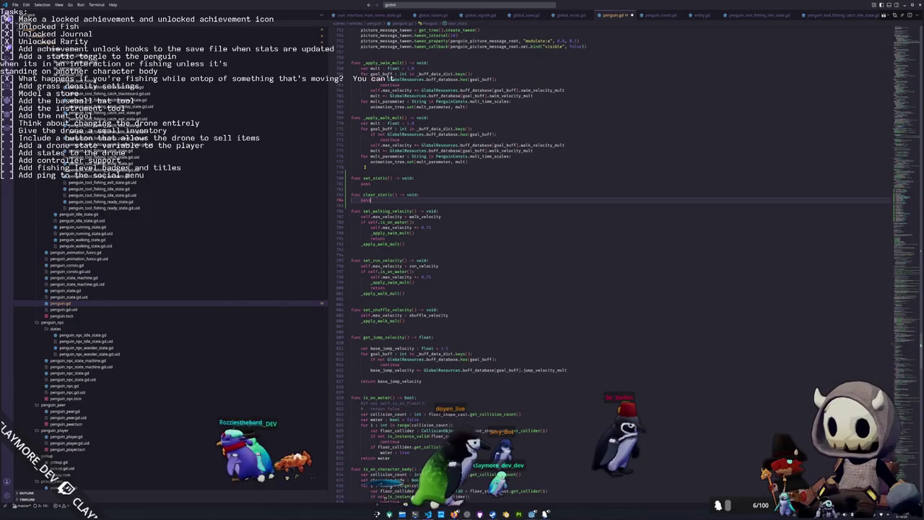
key(Up)
key(Up)
key(Up)
key(Return)
key(Down)
key(Down)
key(Down)
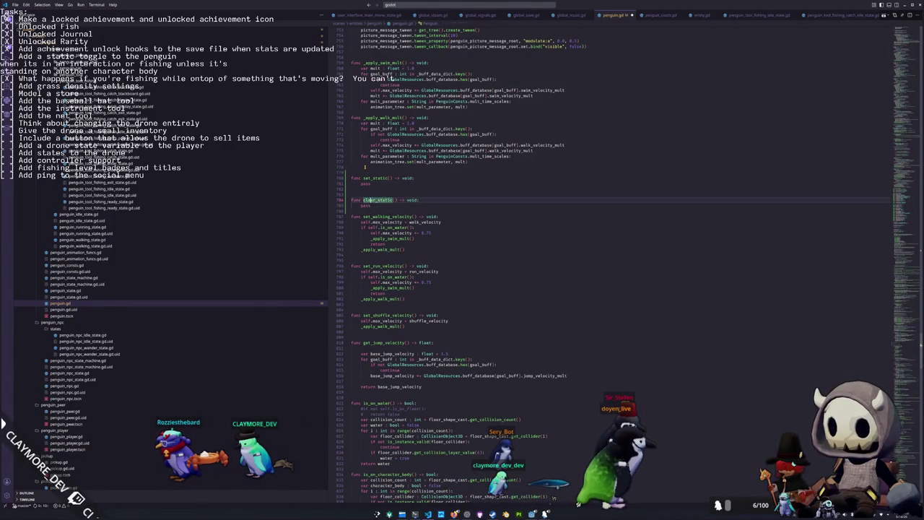
key(ctrl+F2)
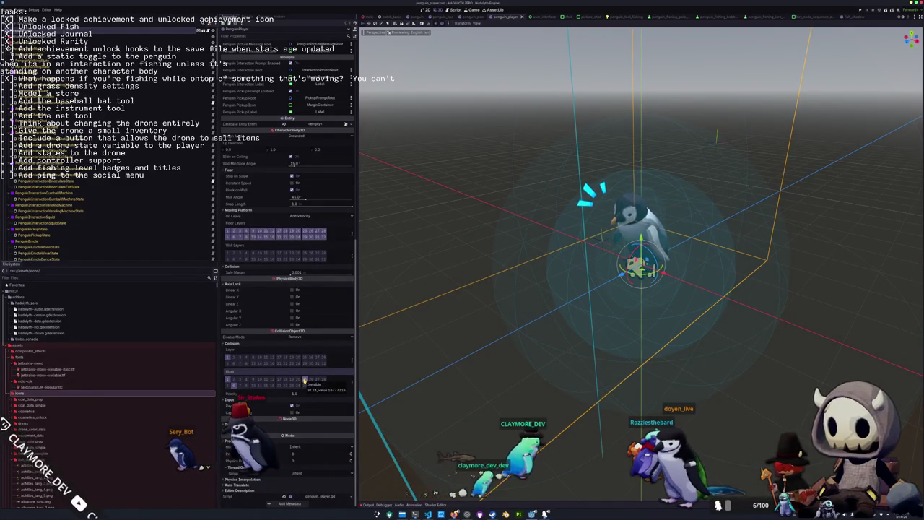
click(305, 380)
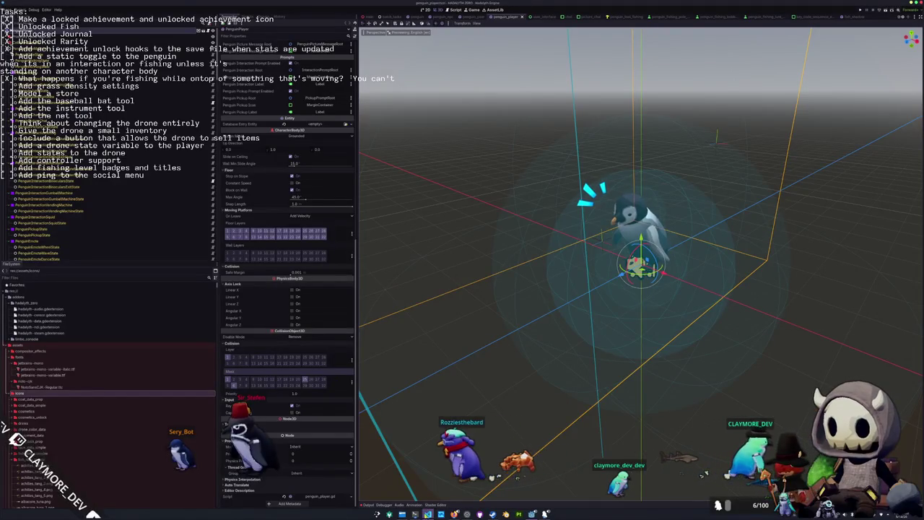
key(alt+Tab)
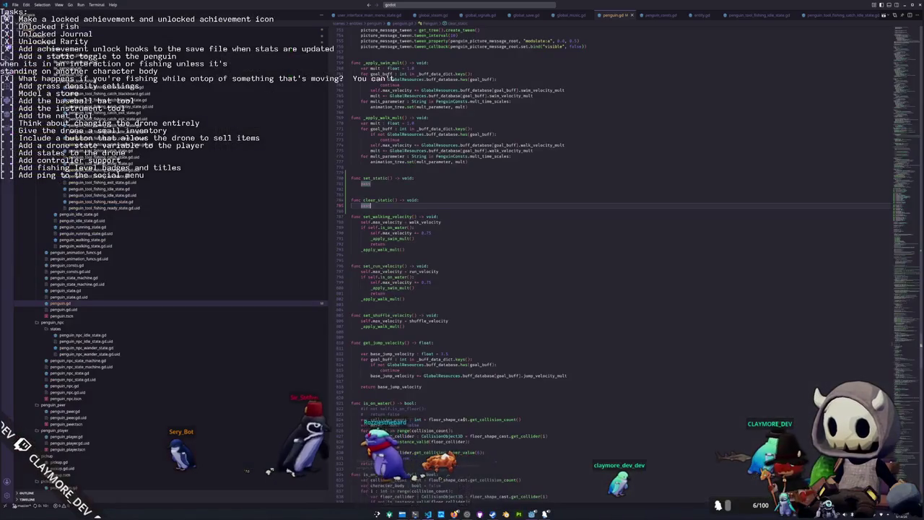
Replace set_static's pass with self.collision_layer = 0.
click(378, 189)
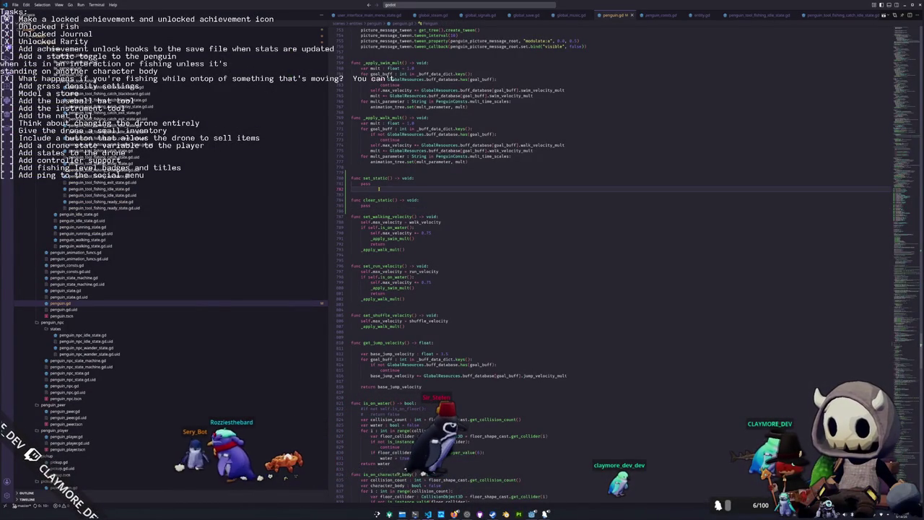
key(Down)
key(Down)
key(End)
key(Return)
key(Tab)
text(self.collision)
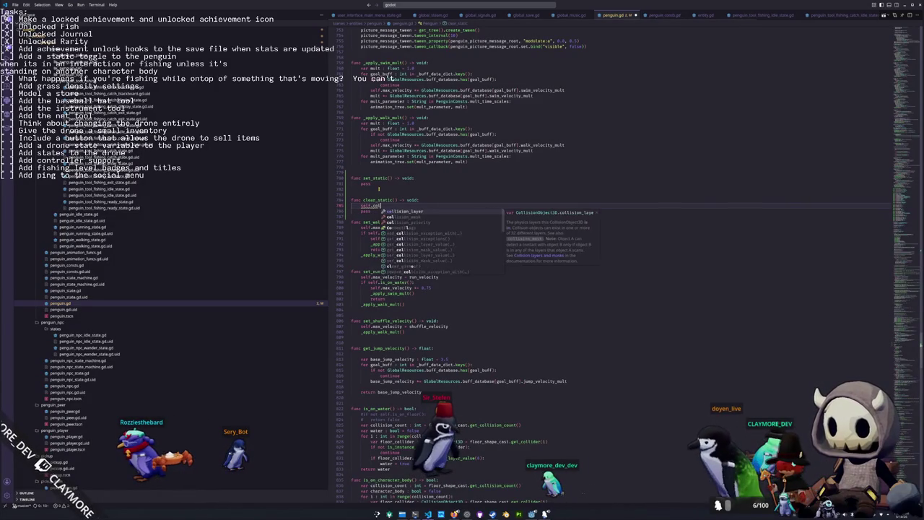
text(_)
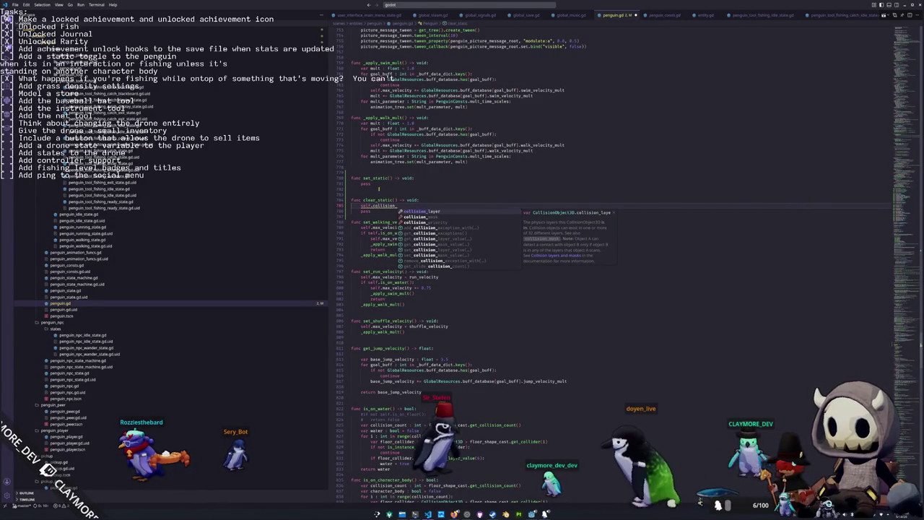
key(Return)
text(= 0)
key(ctrl+shift+k)
key(Up)
key(Up)
key(Up)
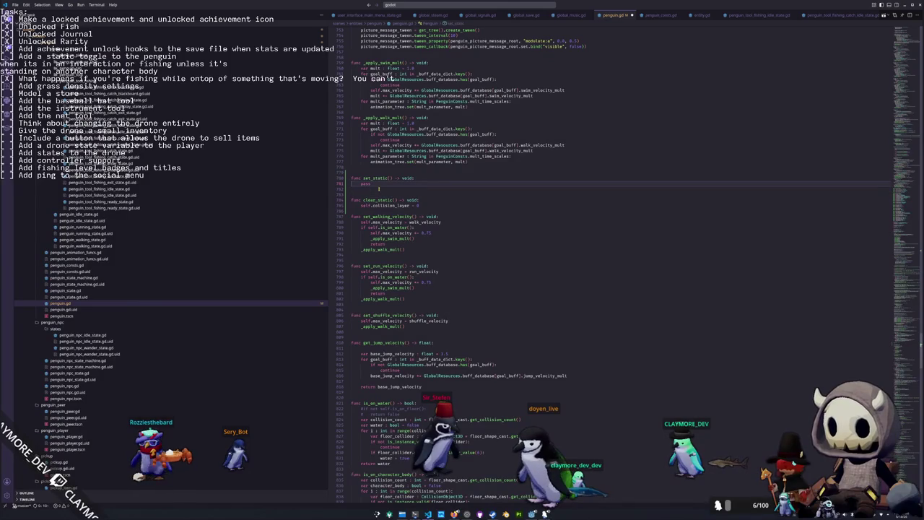
key(Down)
key(Down)
key(Down)
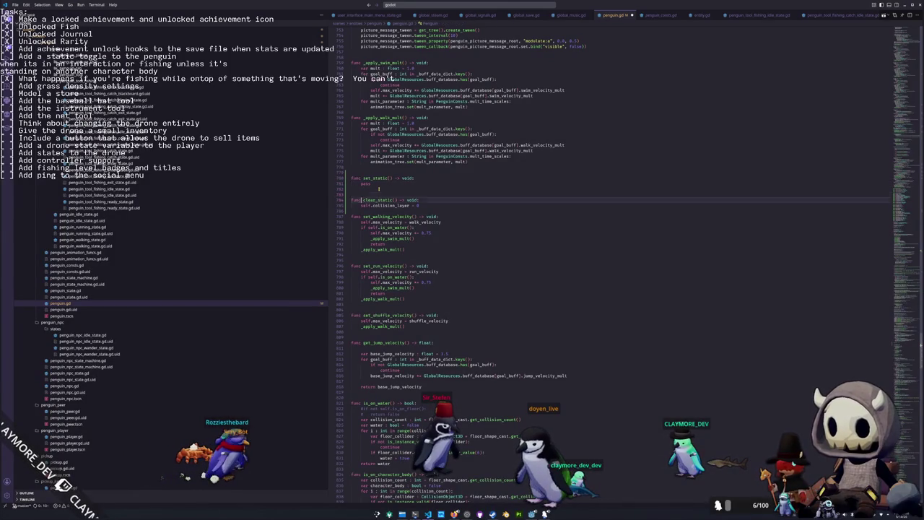
key(shift+End)
key(ctrl+c)
key(Delete)
key(Up)
key(Up)
key(End)
key(shift+Home)
key(ctrl+v)
Give clear_static the line self.set_collision_layer_value(1, true).
key(Down)
key(Down)
key(Down)
key(End)
key(Return)
text(self.set_colli)
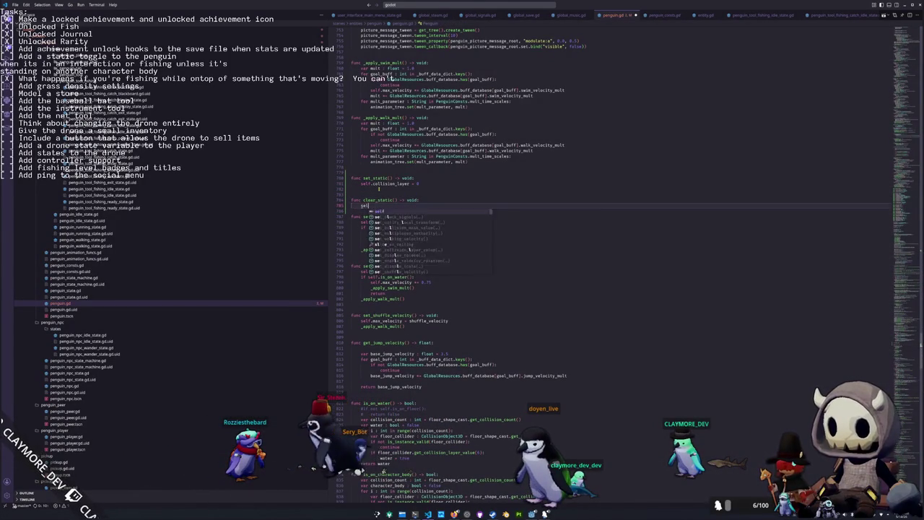
text(sion_)
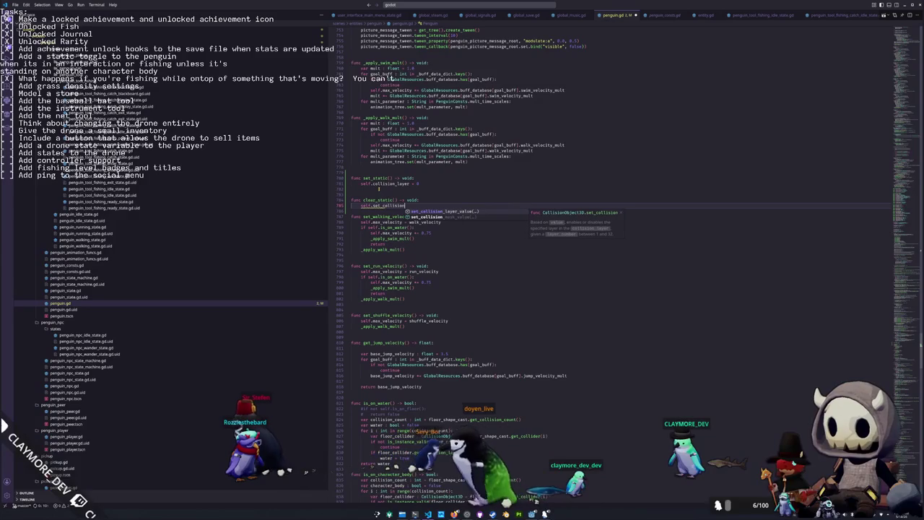
text(l)
key(Return)
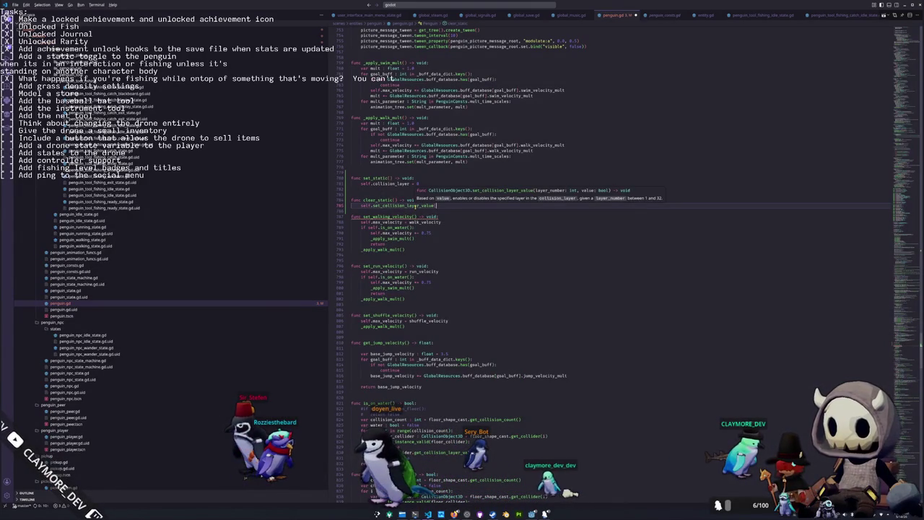
key(ctrl+F2)
key(ctrl+F3)
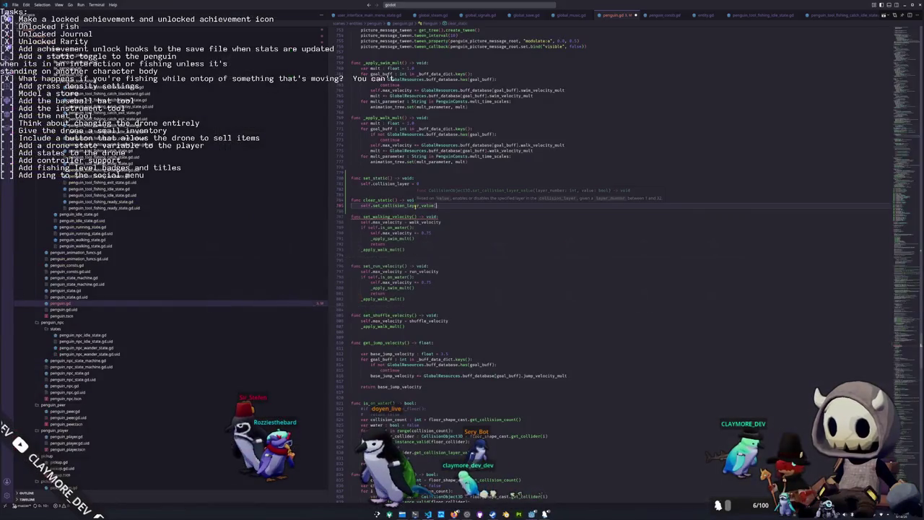
text(1, tru)
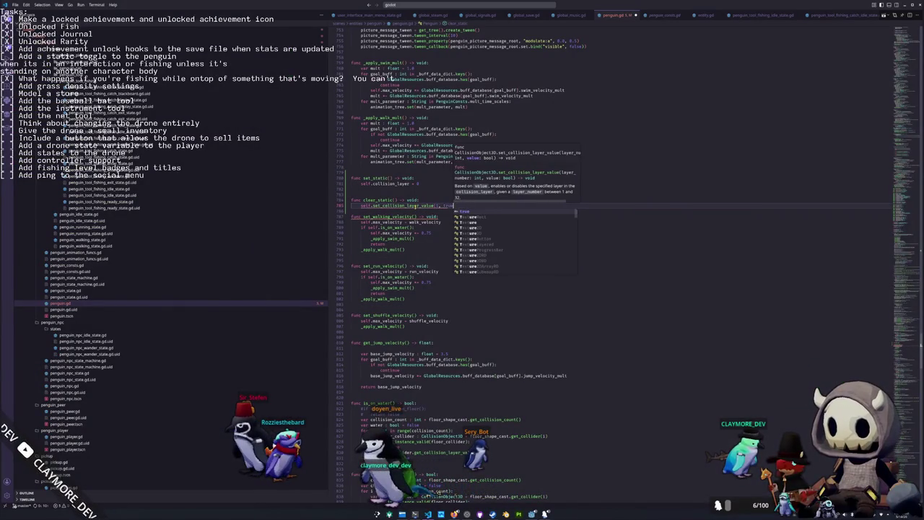
key(Escape)
key(shift+Up)
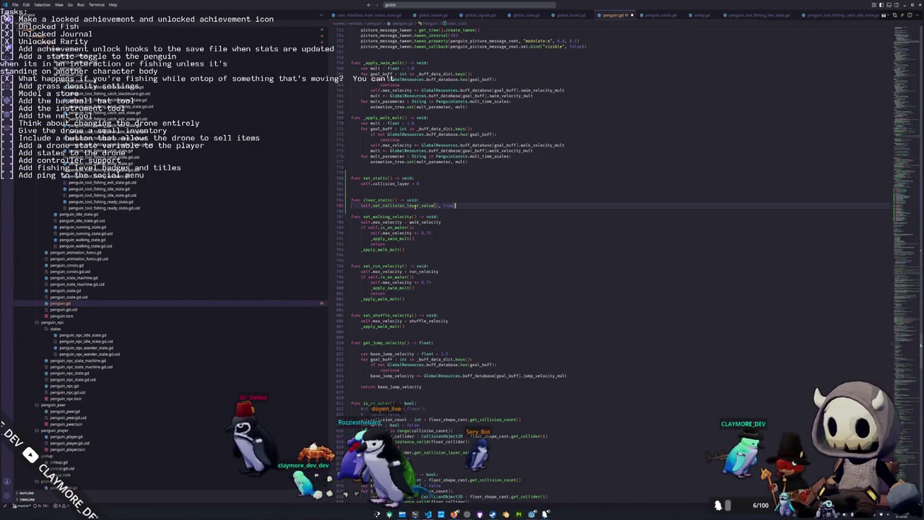